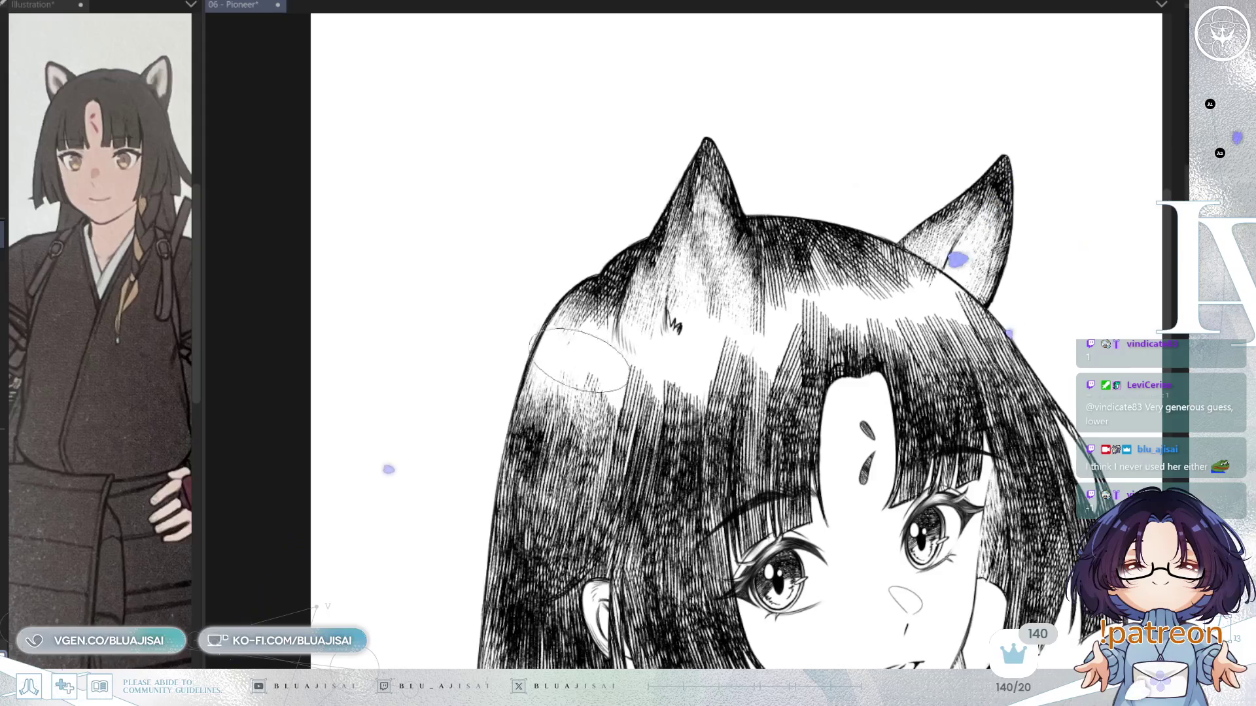
# Mirror the canvas view and frame the face and the flipped drawing's long hair
pyautogui.scroll(-2, 589, 399)
pyautogui.scroll(2, 706, 332)
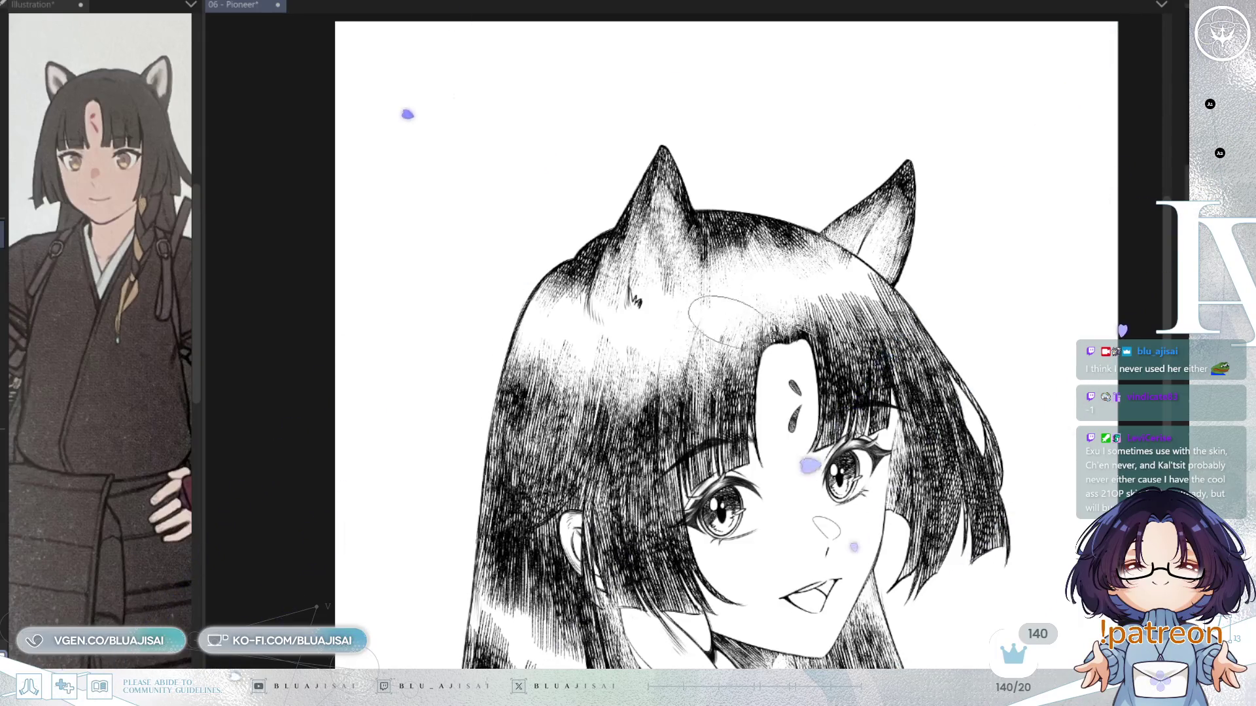
pyautogui.press('h')
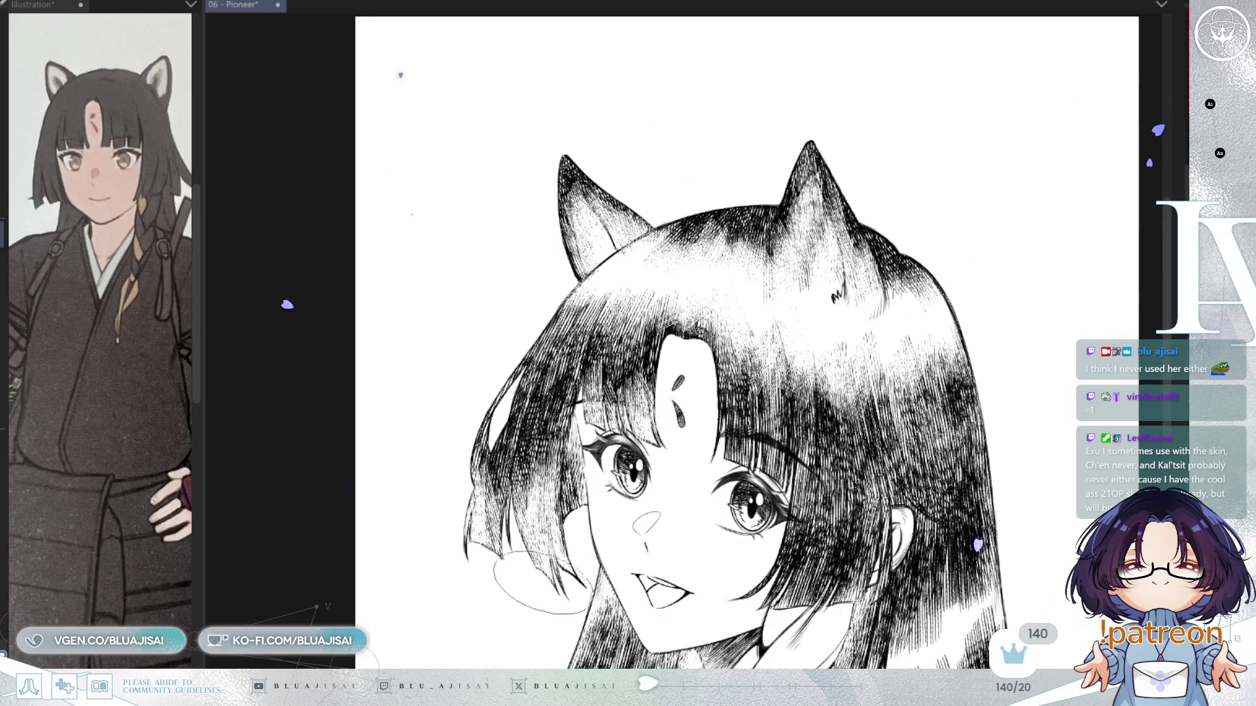
pyautogui.moveTo(672, 454); pyautogui.dragTo(616, 386)
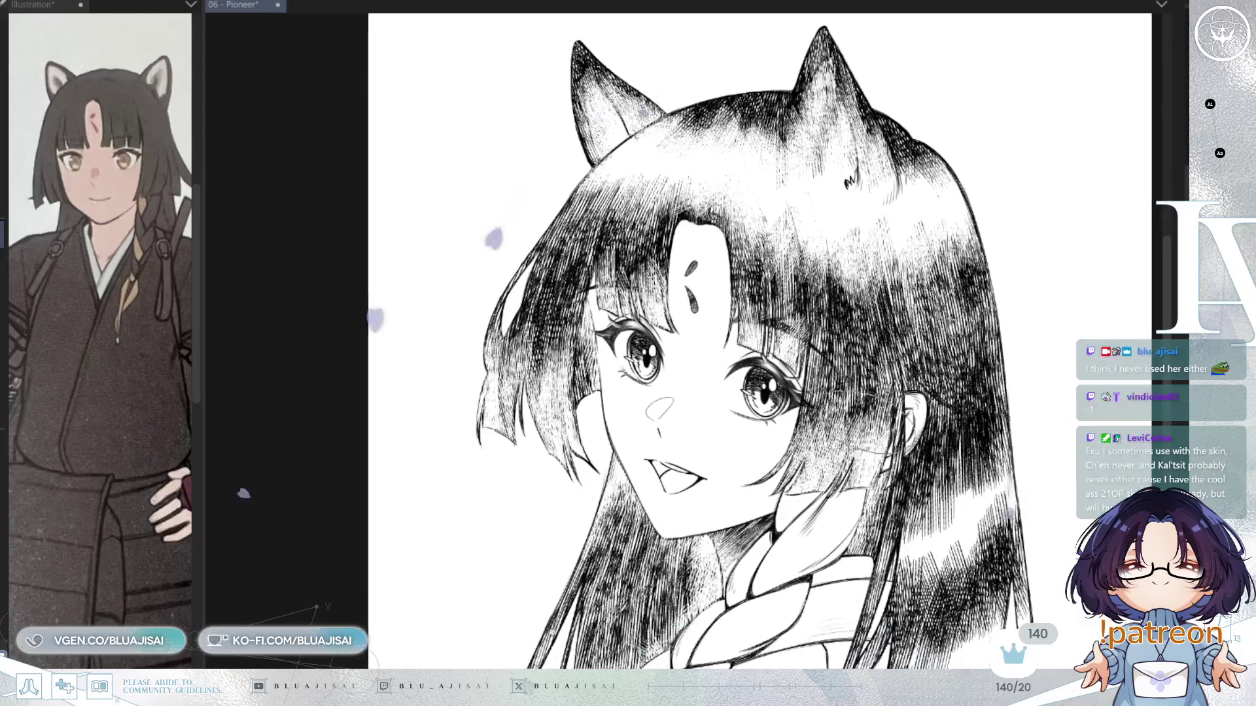
pyautogui.press('h')
pyautogui.moveTo(838, 415); pyautogui.dragTo(909, 399)
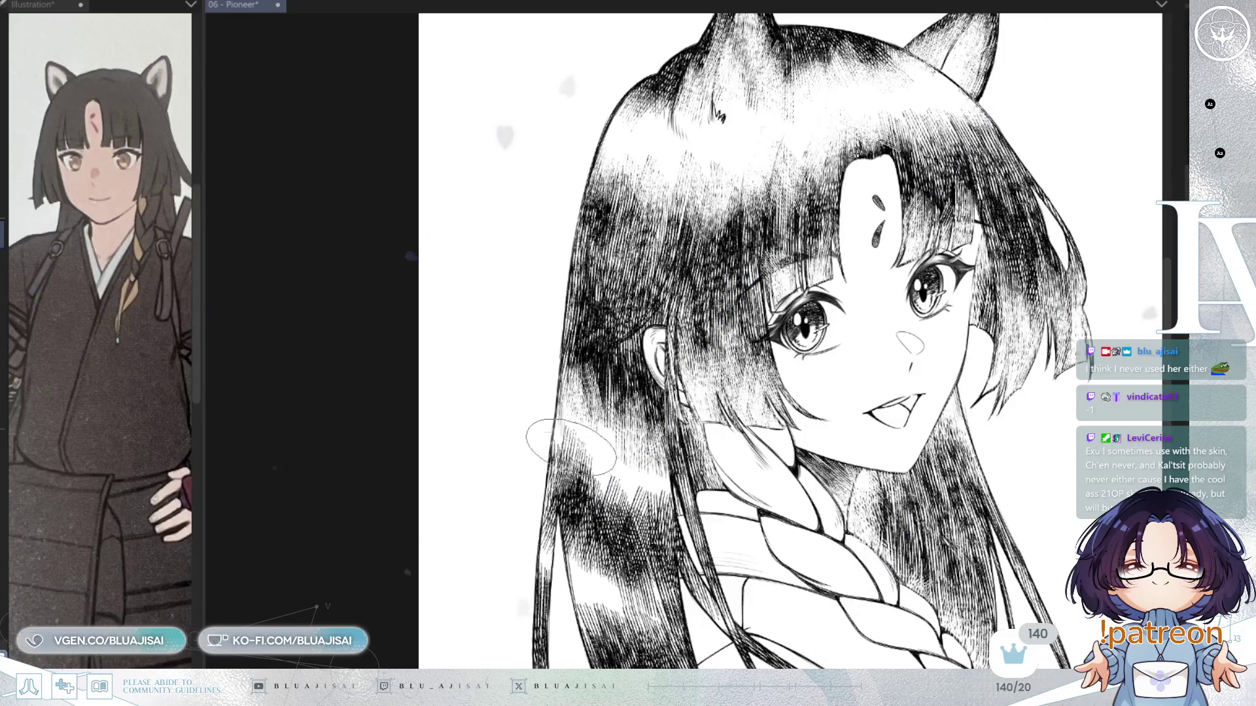
# Erase horizontal glossy highlights into the dark hatching on the left and right hair strands
pyautogui.moveTo(599, 477)
pyautogui.mouseDown()
pyautogui.moveTo(589, 497)
pyautogui.moveTo(627, 500)
pyautogui.moveTo(618, 472)
pyautogui.moveTo(591, 497)
pyautogui.moveTo(576, 458)
pyautogui.moveTo(569, 483)
pyautogui.moveTo(602, 412)
pyautogui.moveTo(674, 458)
pyautogui.mouseUp()
pyautogui.moveTo(719, 393); pyautogui.dragTo(711, 341)
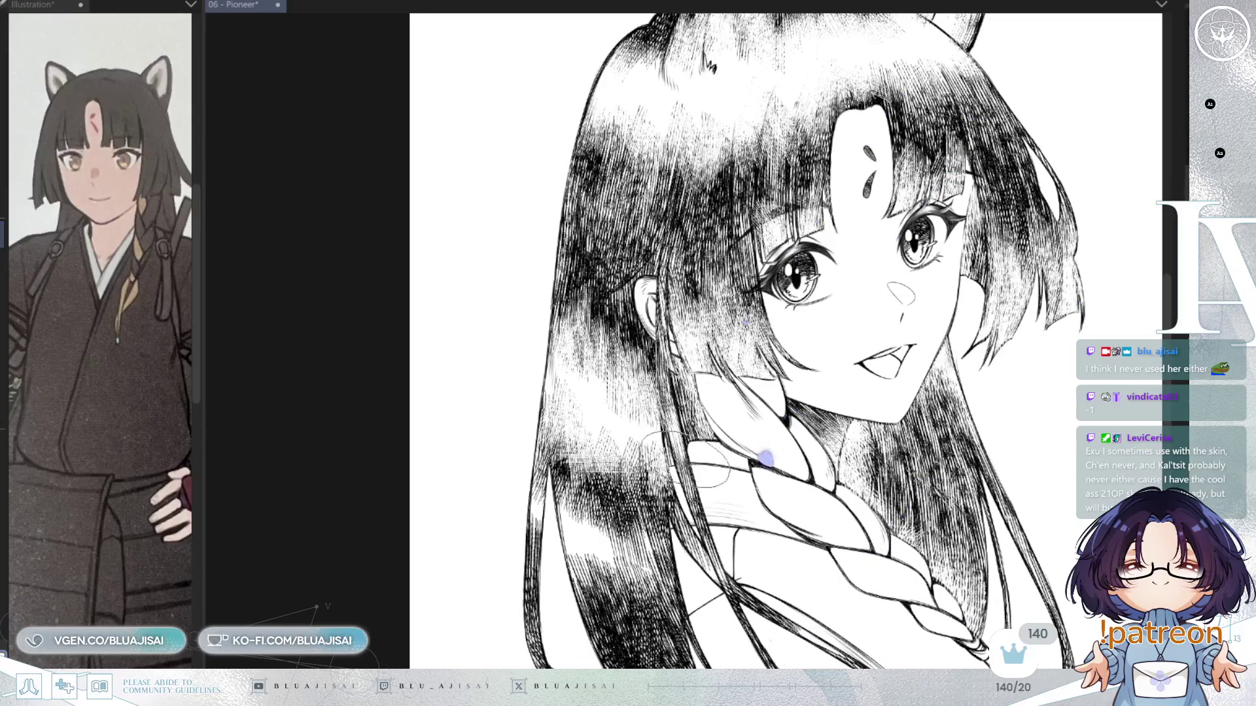
pyautogui.press('h')
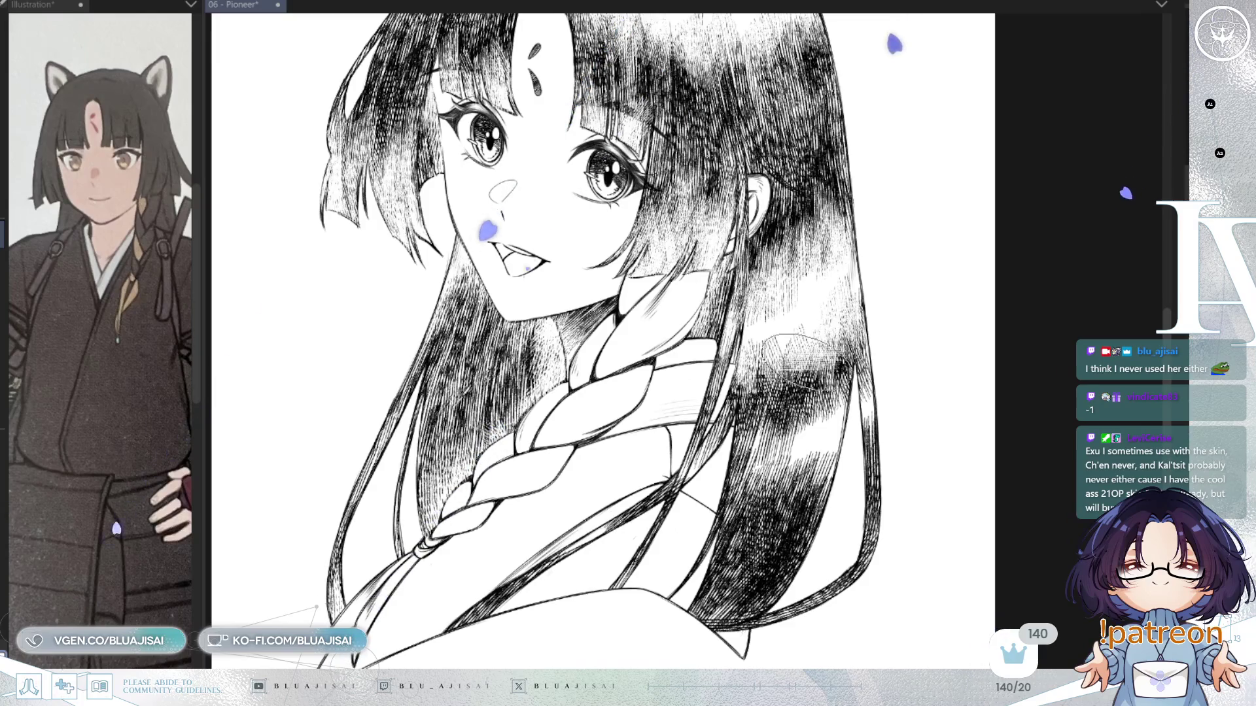
pyautogui.moveTo(664, 431); pyautogui.dragTo(671, 438)
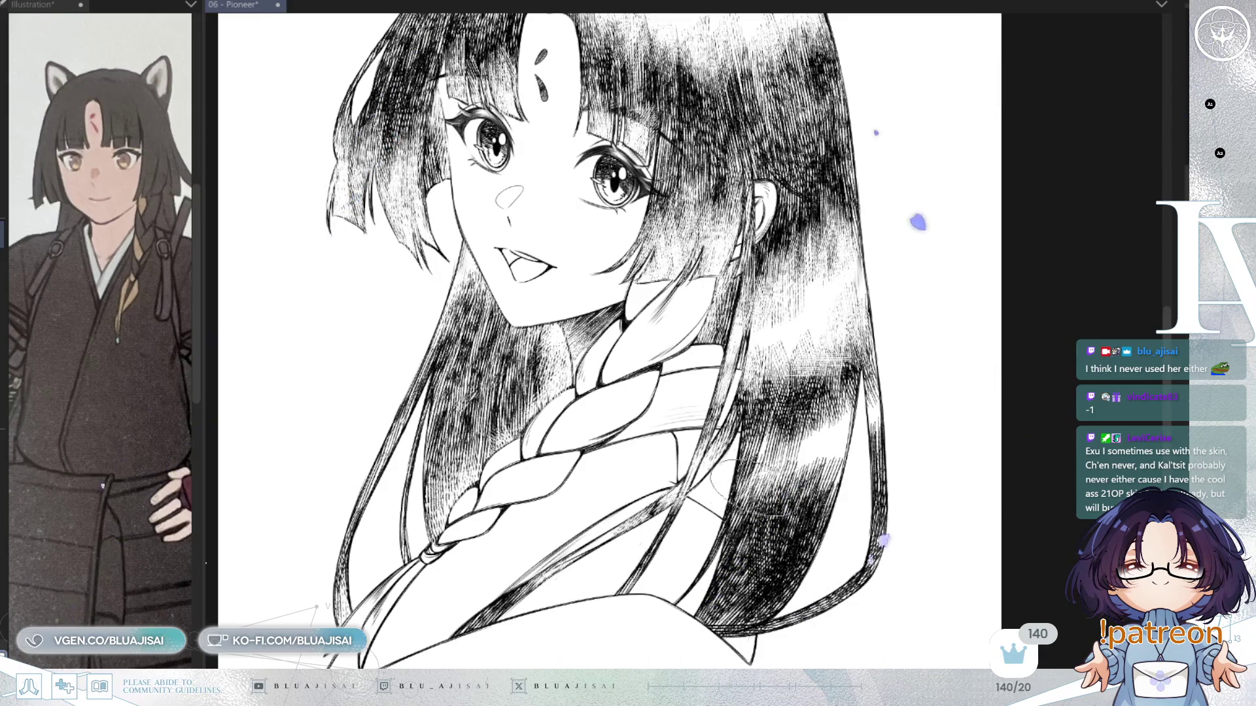
pyautogui.moveTo(758, 471)
pyautogui.mouseDown()
pyautogui.moveTo(743, 492)
pyautogui.moveTo(844, 491)
pyautogui.moveTo(811, 503)
pyautogui.moveTo(832, 439)
pyautogui.mouseUp()
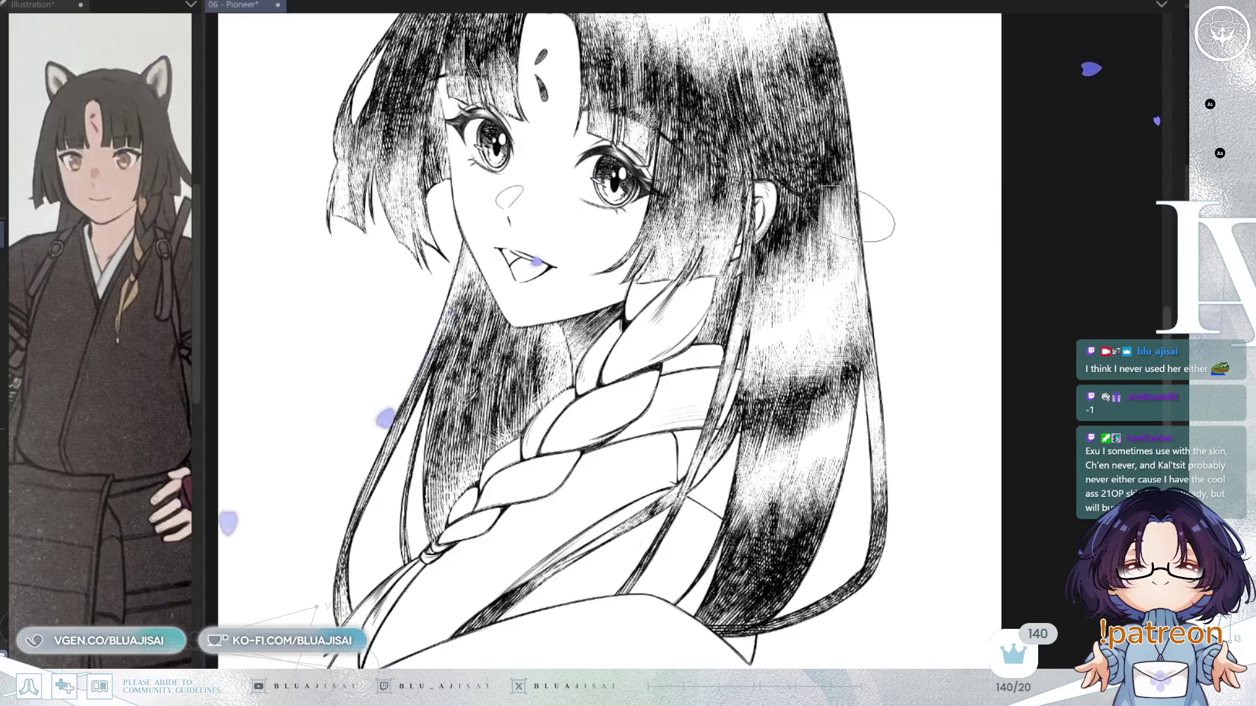
pyautogui.scroll(-3, 830, 301)
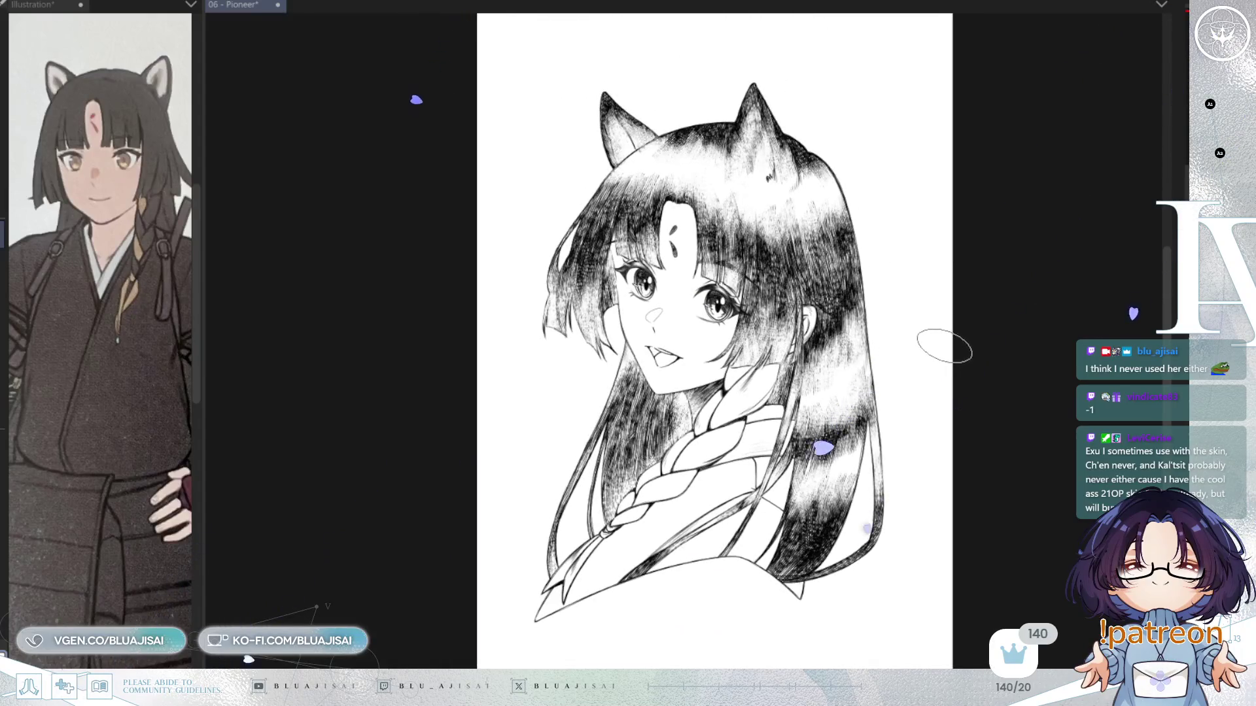
pyautogui.moveTo(944, 346); pyautogui.dragTo(926, 393)
pyautogui.scroll(2, 849, 341)
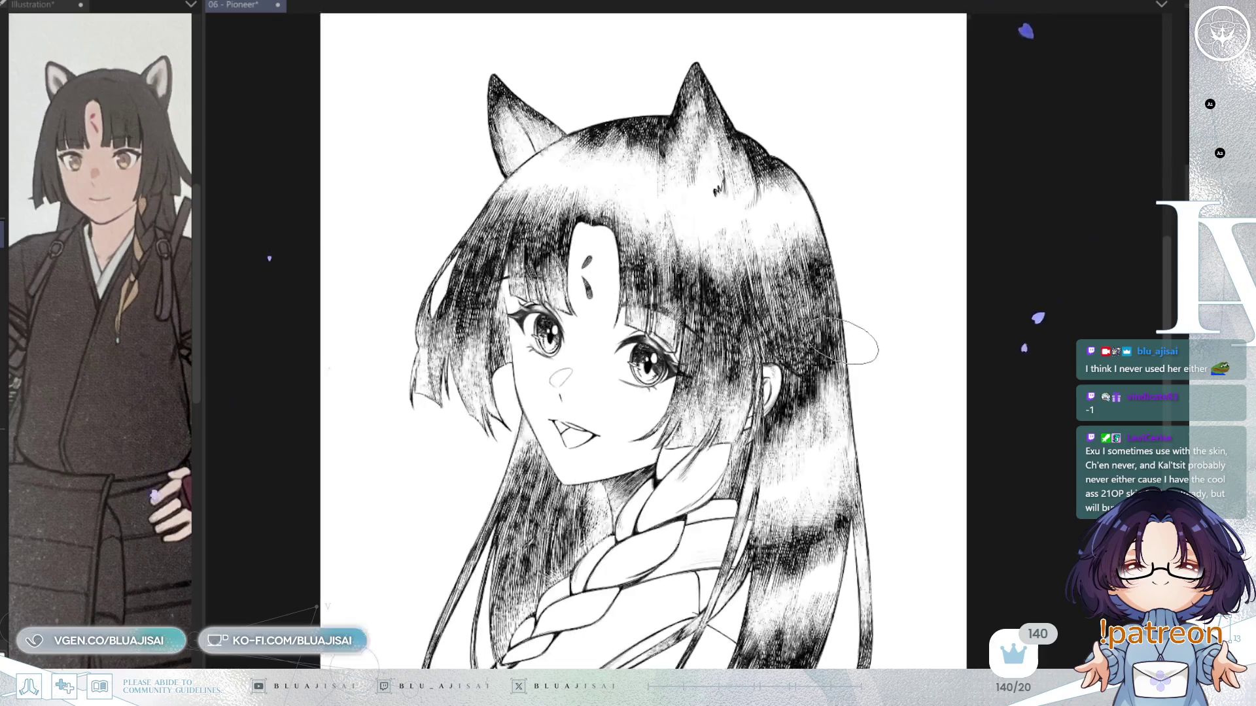
pyautogui.scroll(1, 846, 337)
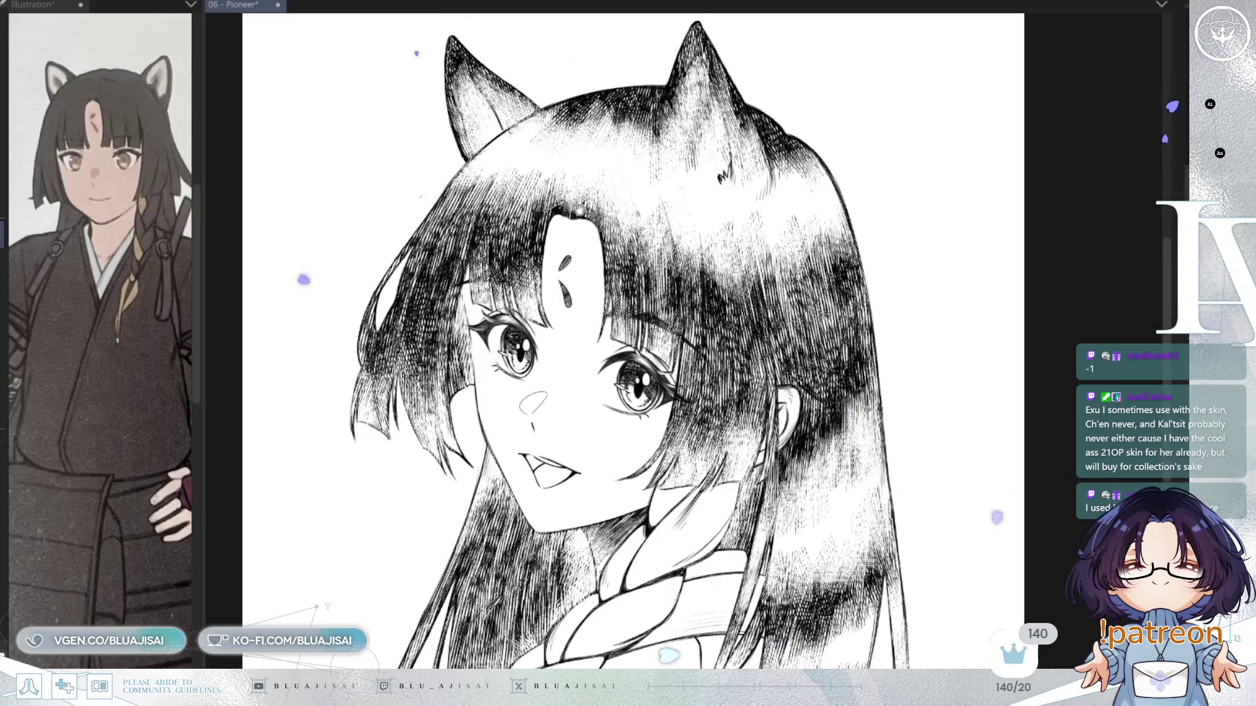
pyautogui.scroll(2, 579, 210)
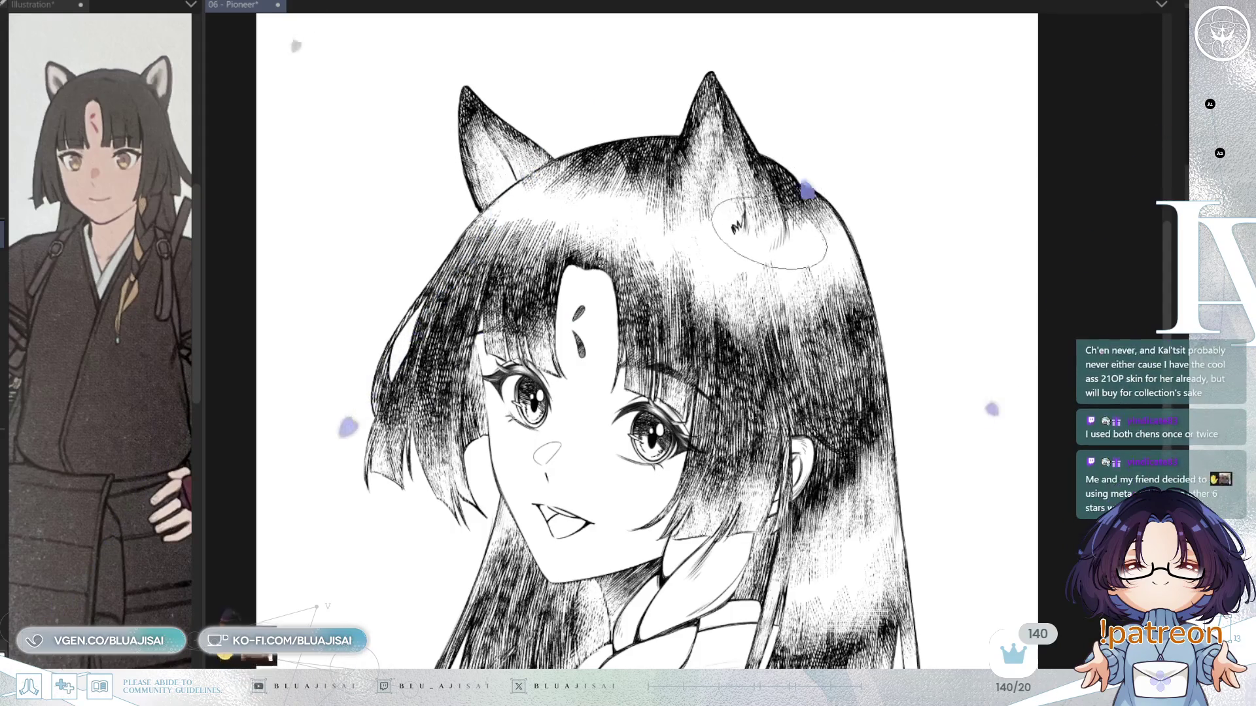
pyautogui.moveTo(870, 267); pyautogui.dragTo(887, 212)
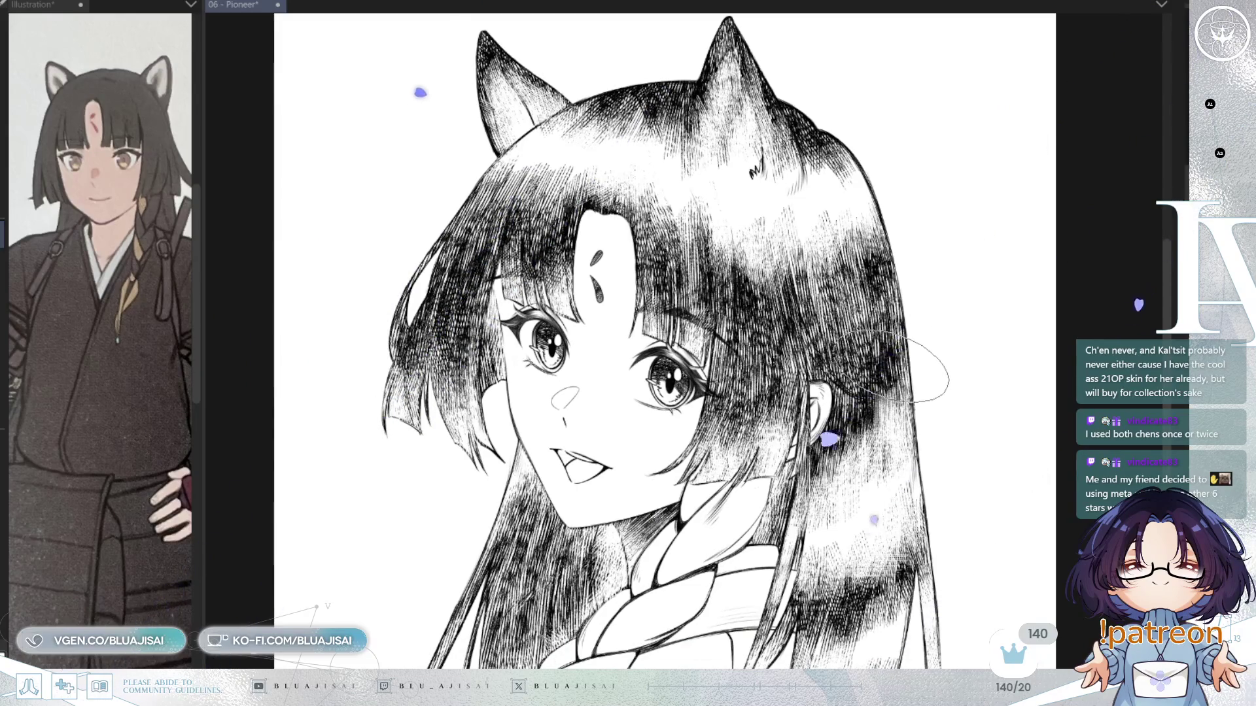
pyautogui.scroll(-2, 773, 394)
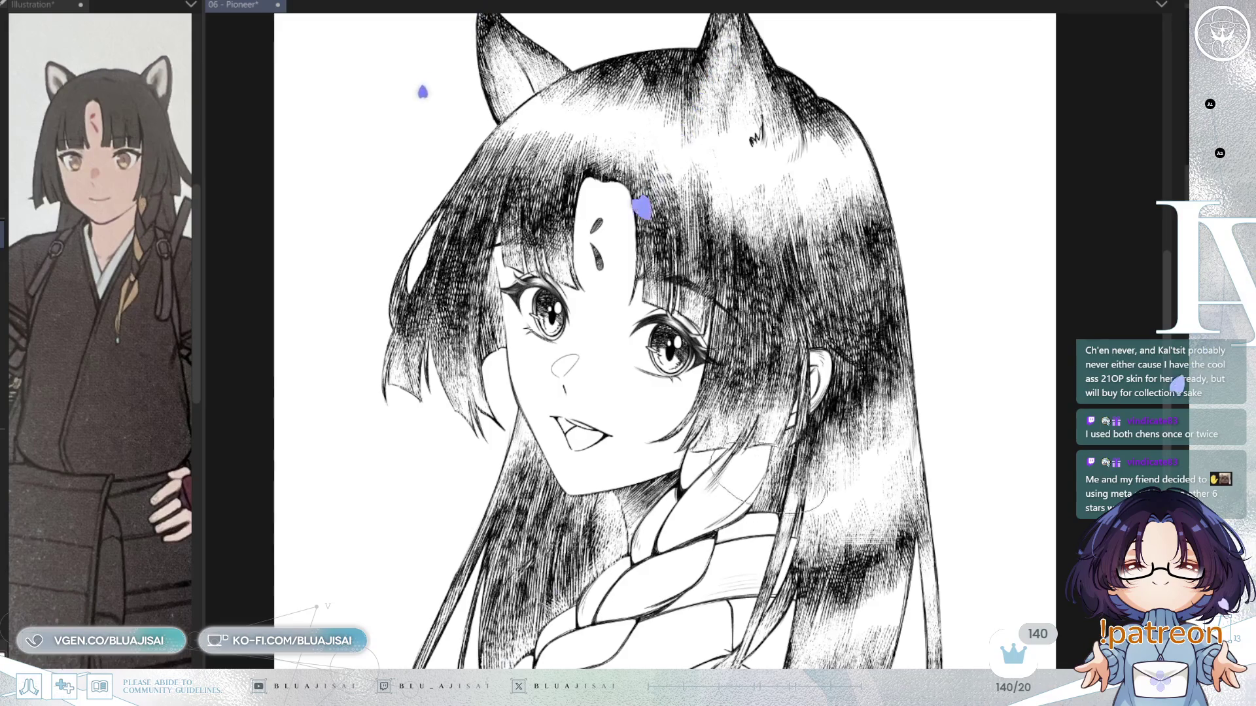
pyautogui.scroll(-5, 796, 461)
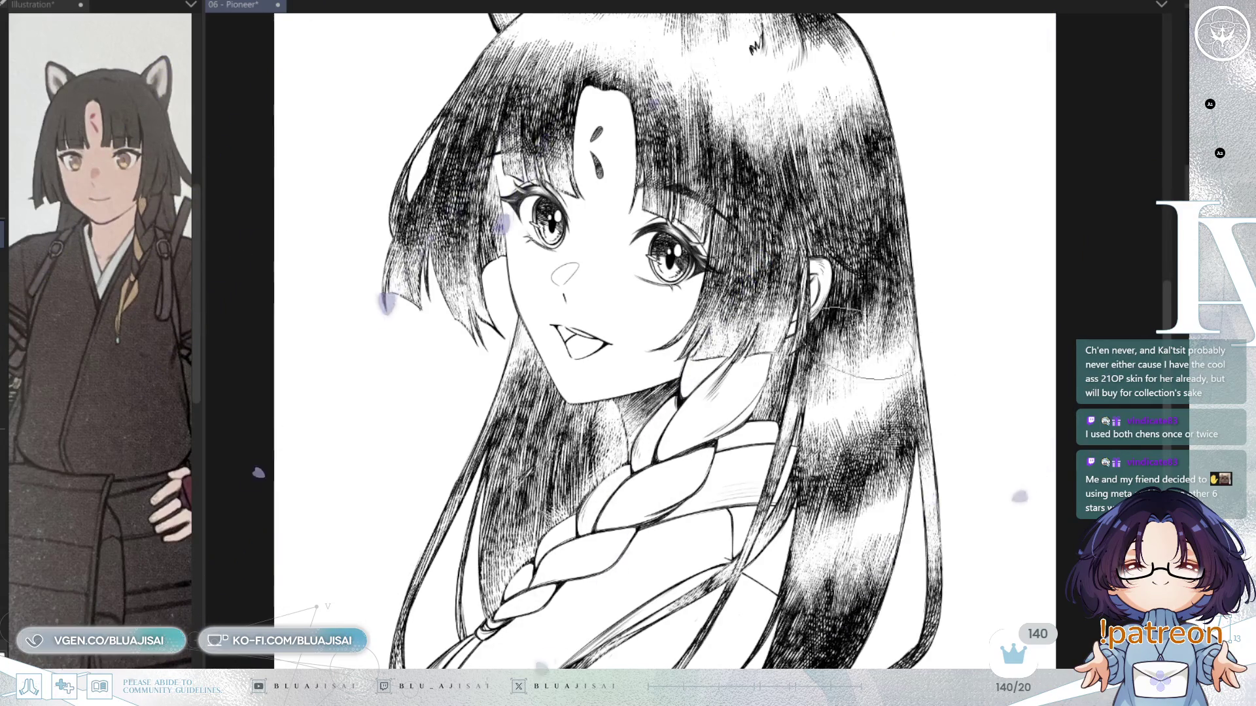
pyautogui.scroll(-3, 901, 328)
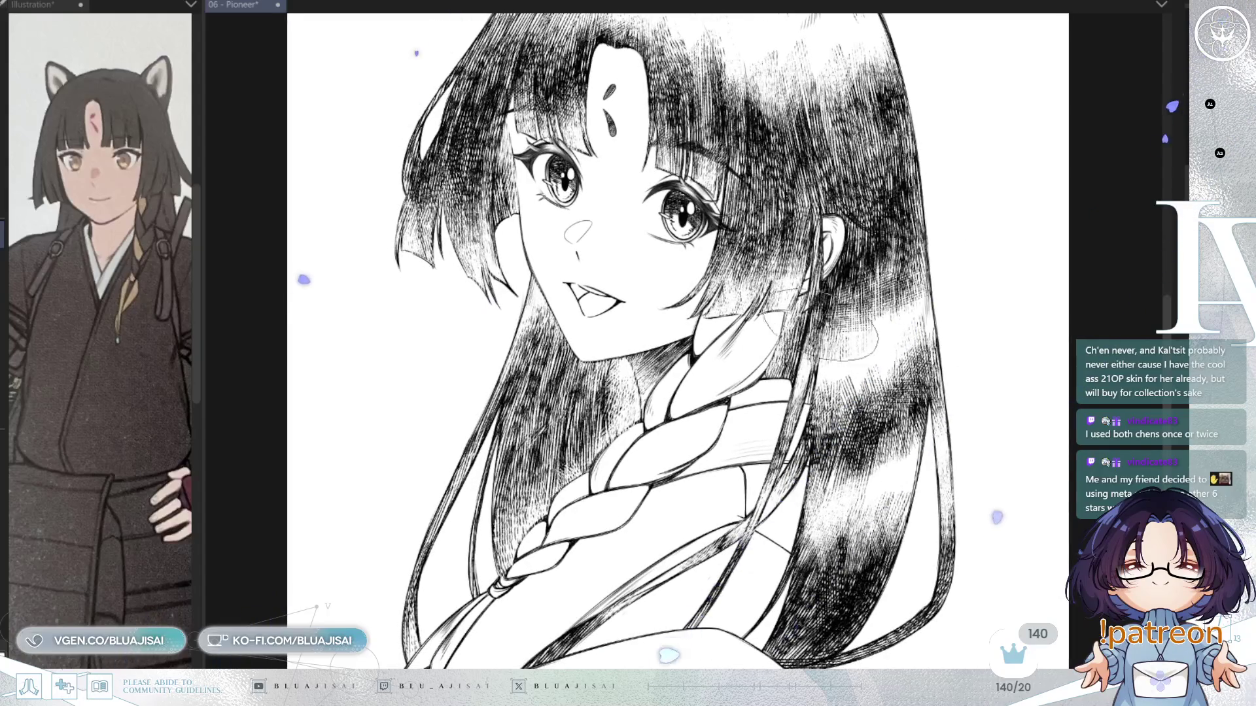
pyautogui.scroll(-2, 841, 350)
pyautogui.scroll(-2, 543, 369)
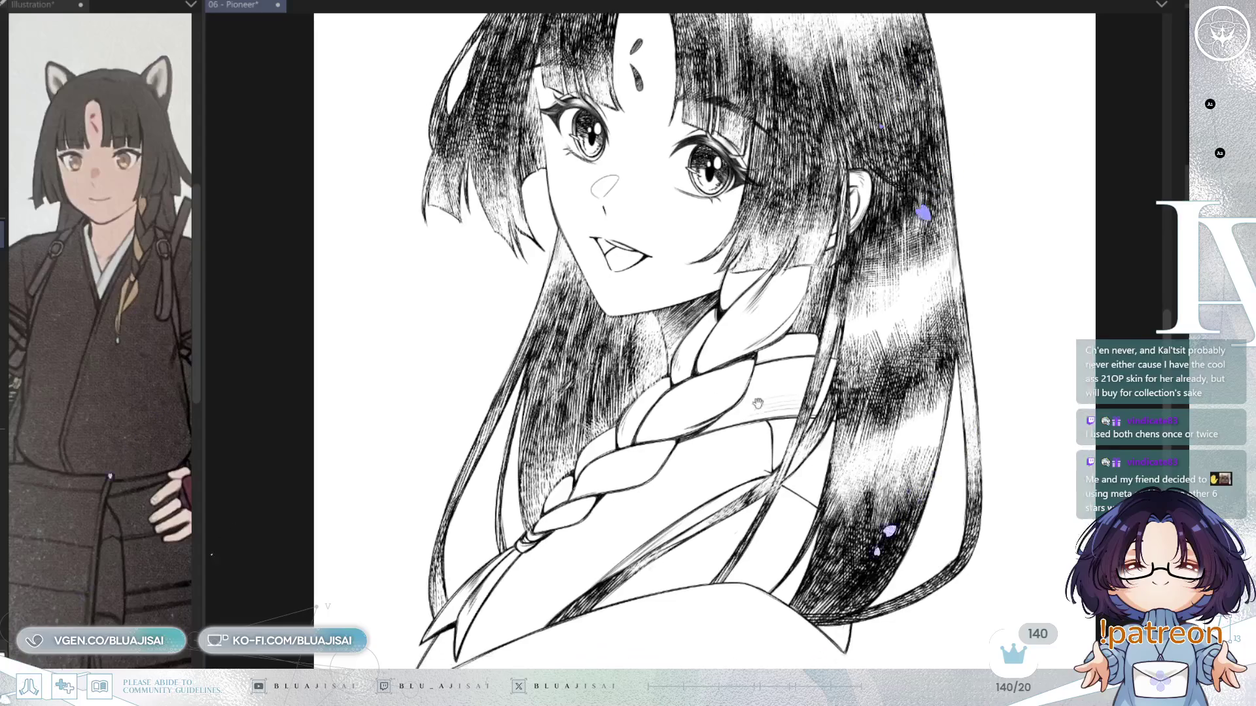
pyautogui.scroll(-2, 666, 520)
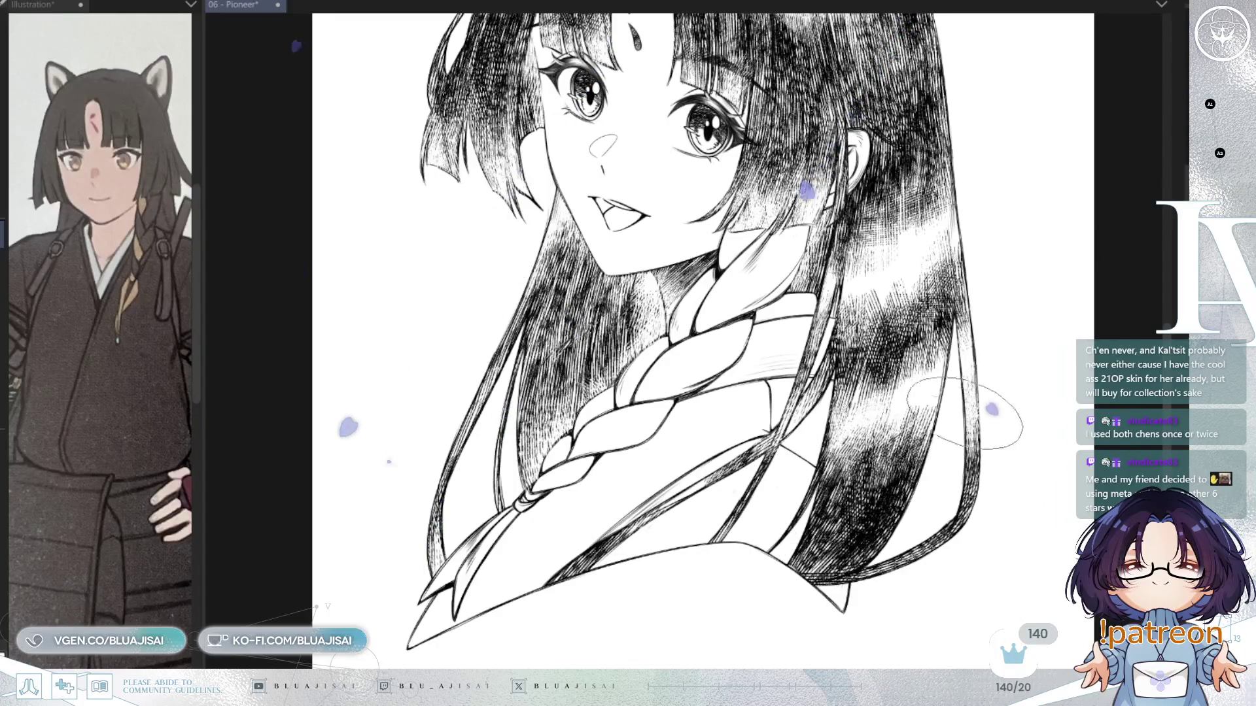
pyautogui.scroll(-3, 955, 324)
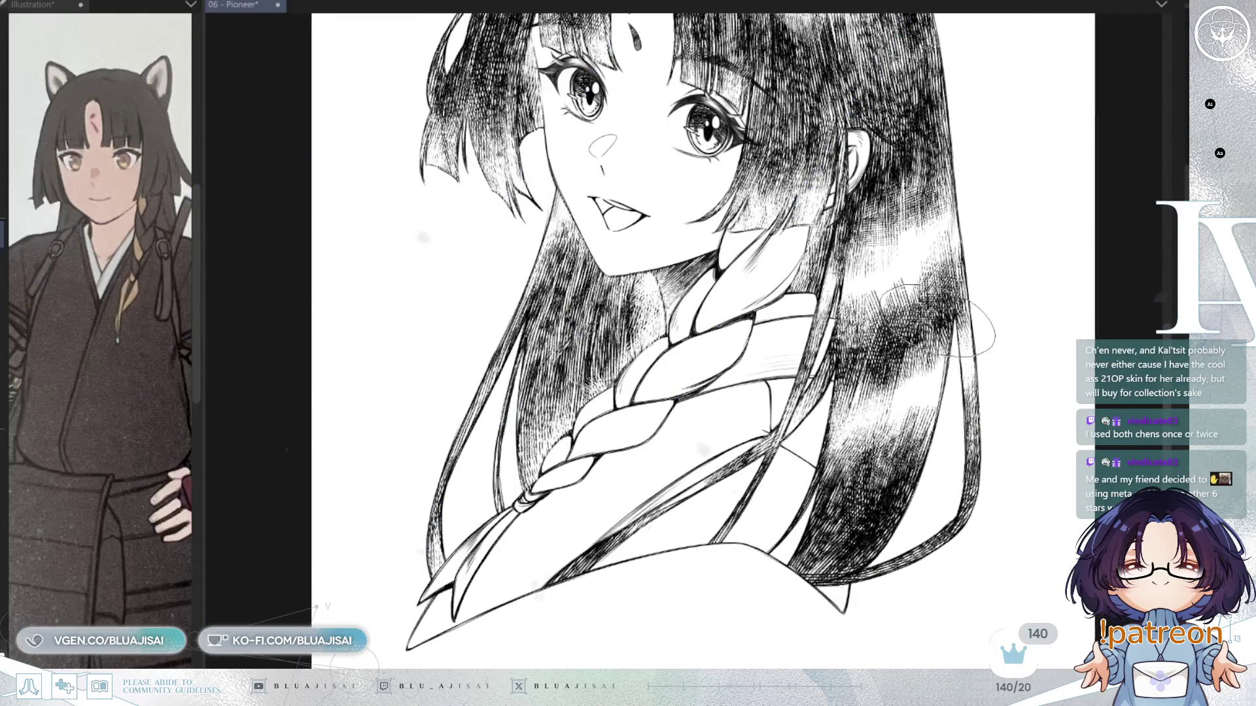
pyautogui.moveTo(1014, 297); pyautogui.dragTo(953, 424)
pyautogui.press('h')
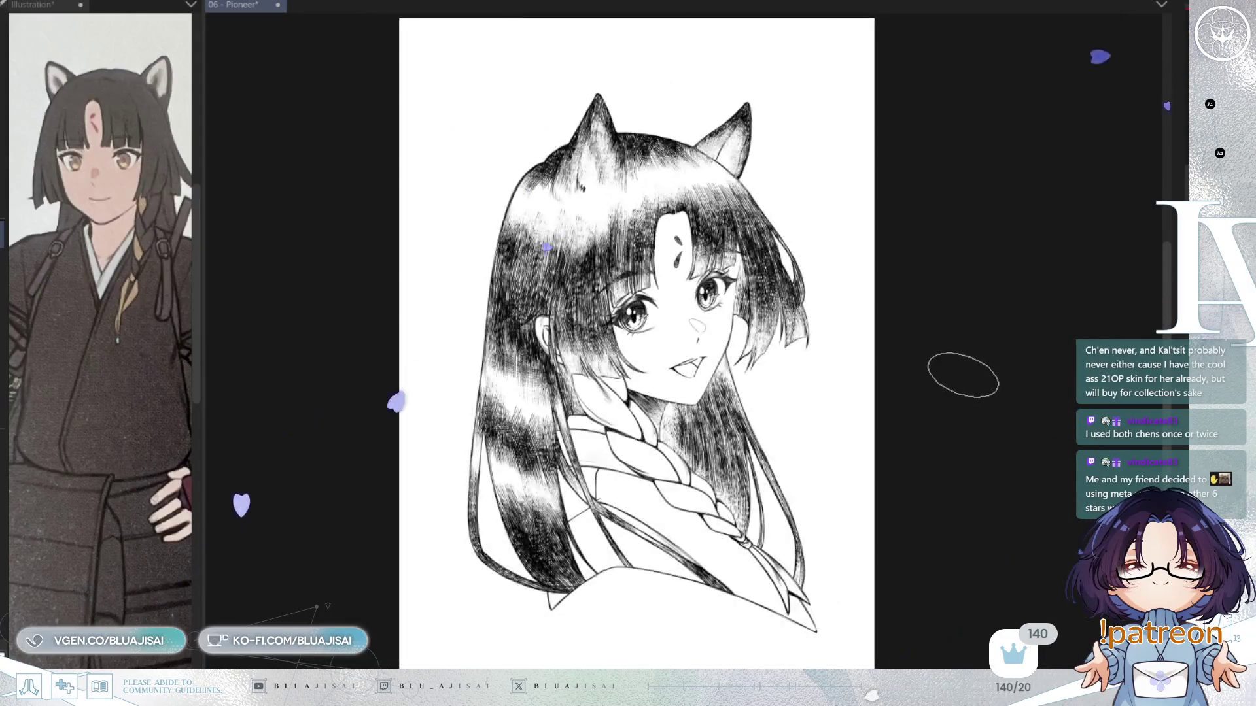
pyautogui.press('h')
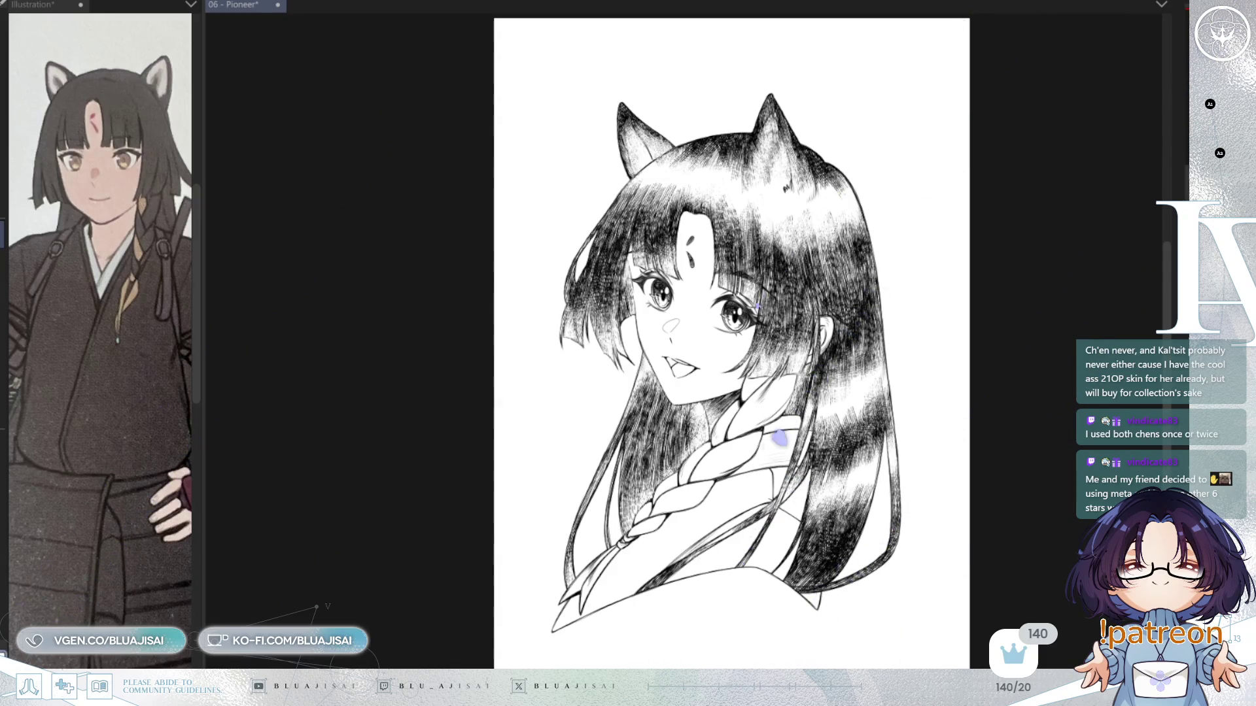
pyautogui.scroll(5, 683, 138)
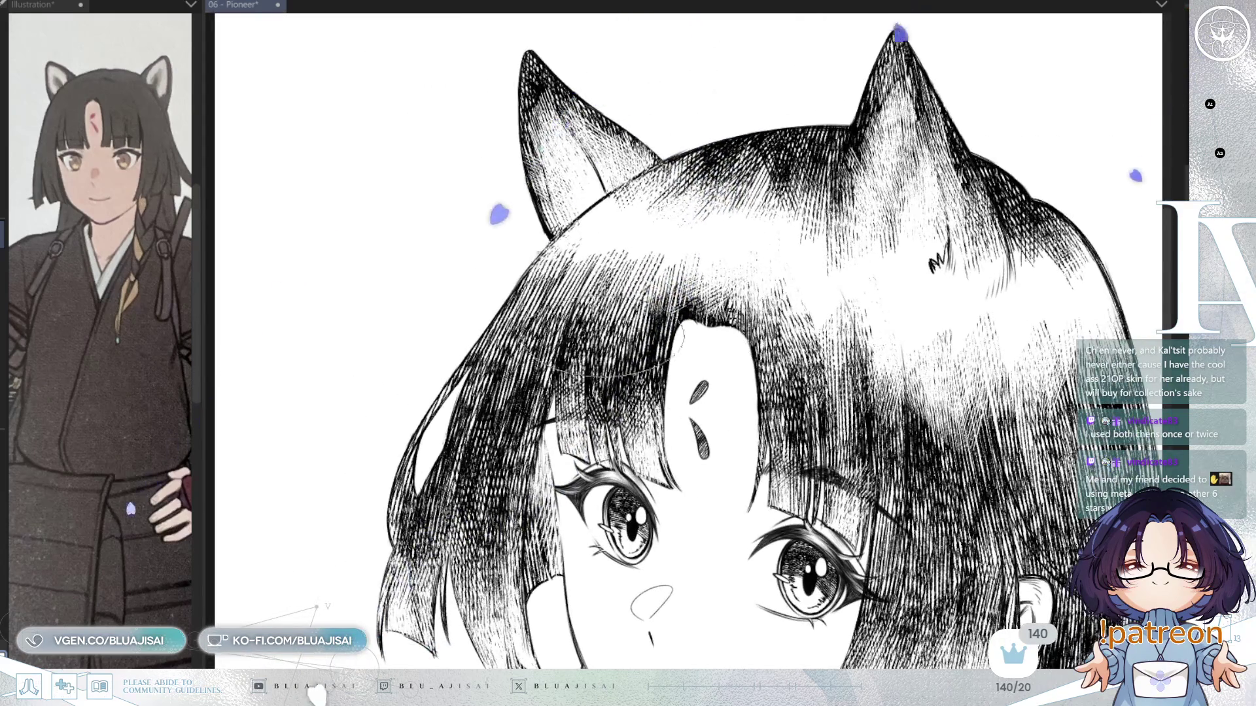
pyautogui.moveTo(703, 335); pyautogui.dragTo(744, 338)
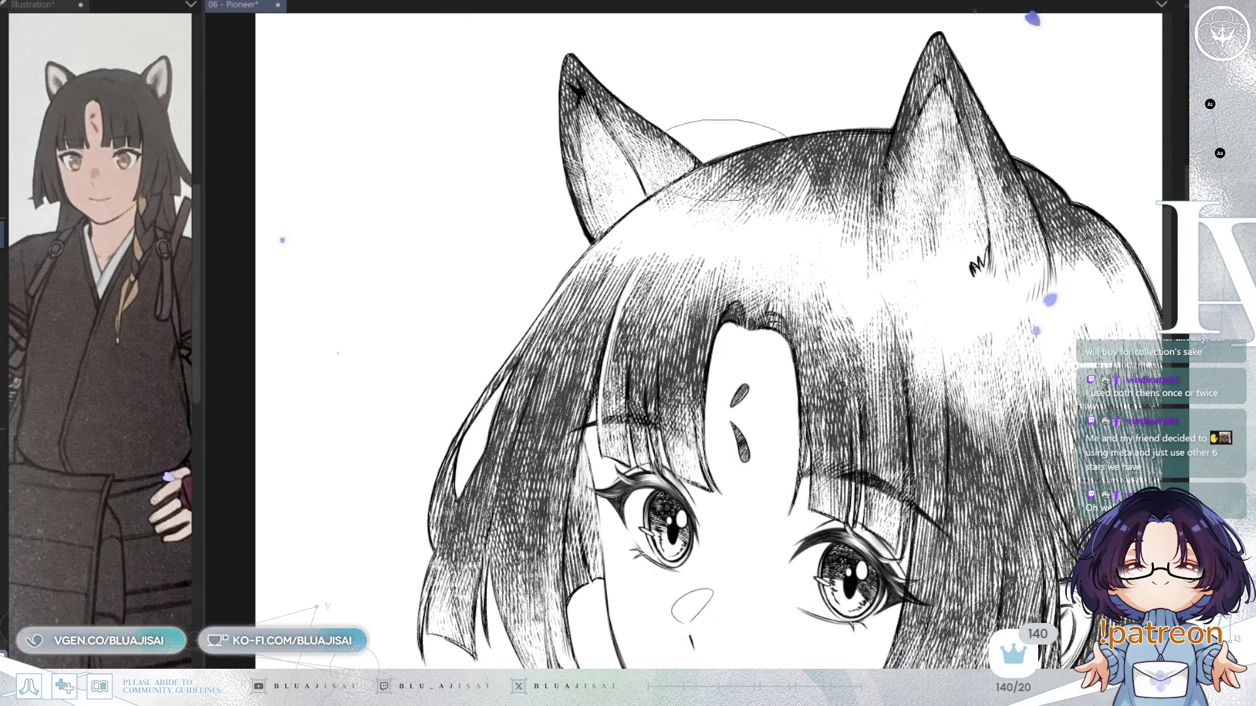
pyautogui.moveTo(716, 157); pyautogui.dragTo(764, 369)
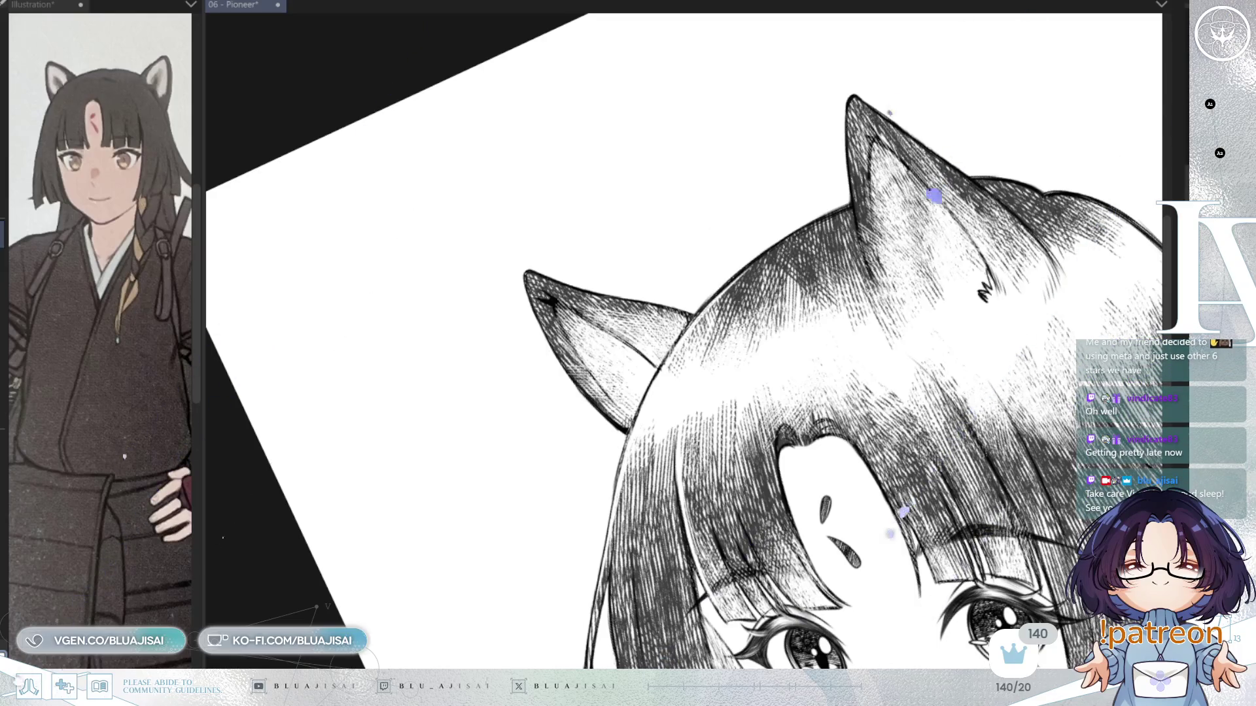
pyautogui.moveTo(677, 345); pyautogui.dragTo(561, 423)
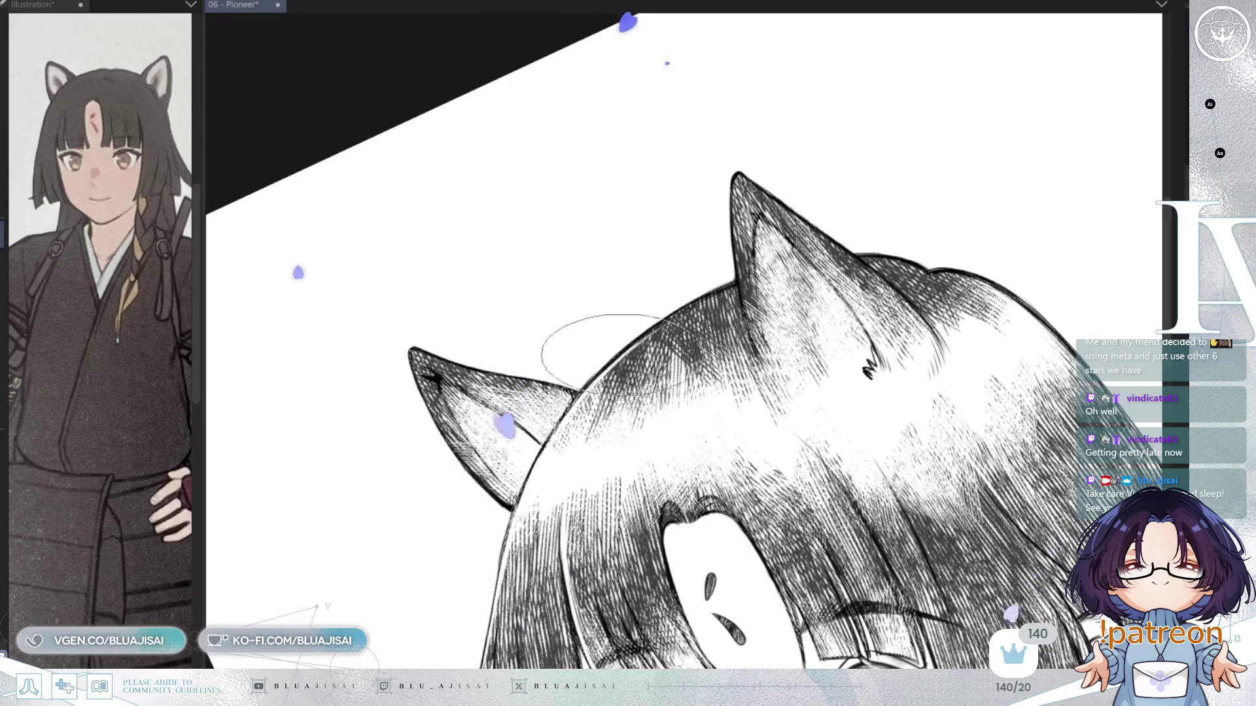
pyautogui.moveTo(566, 445)
pyautogui.mouseDown()
pyautogui.moveTo(598, 353)
pyautogui.moveTo(582, 355)
pyautogui.mouseUp()
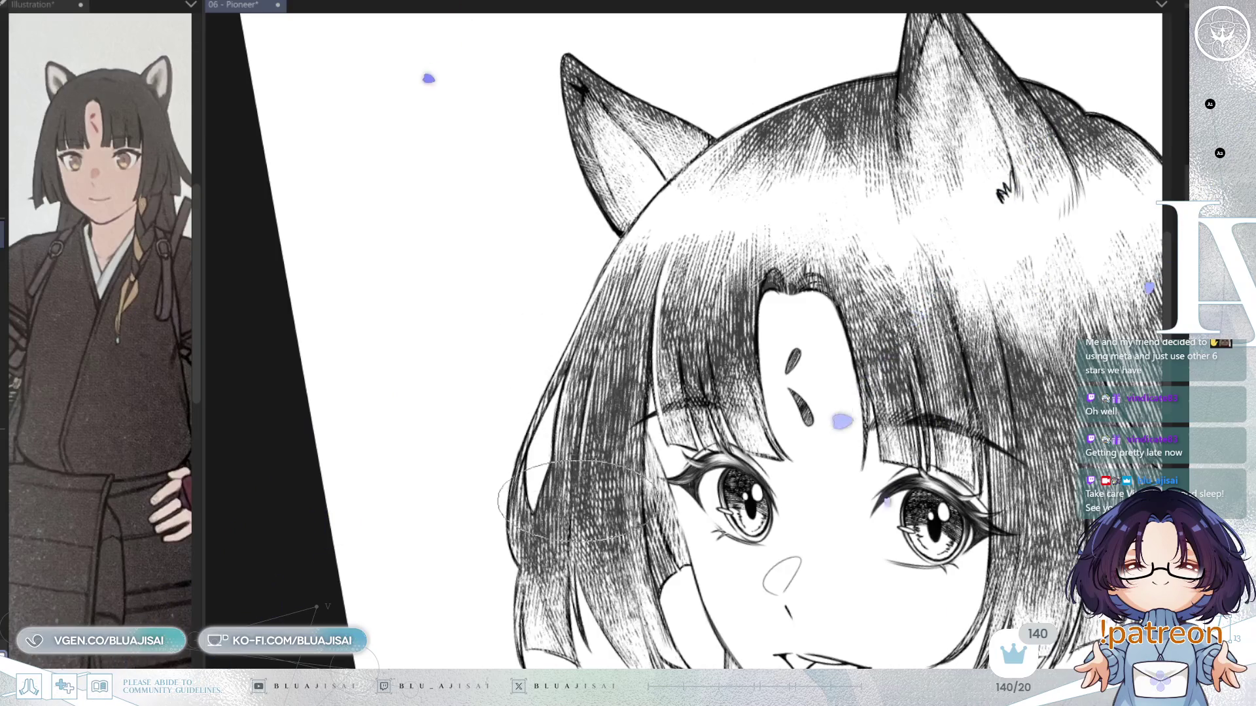
pyautogui.press('^')
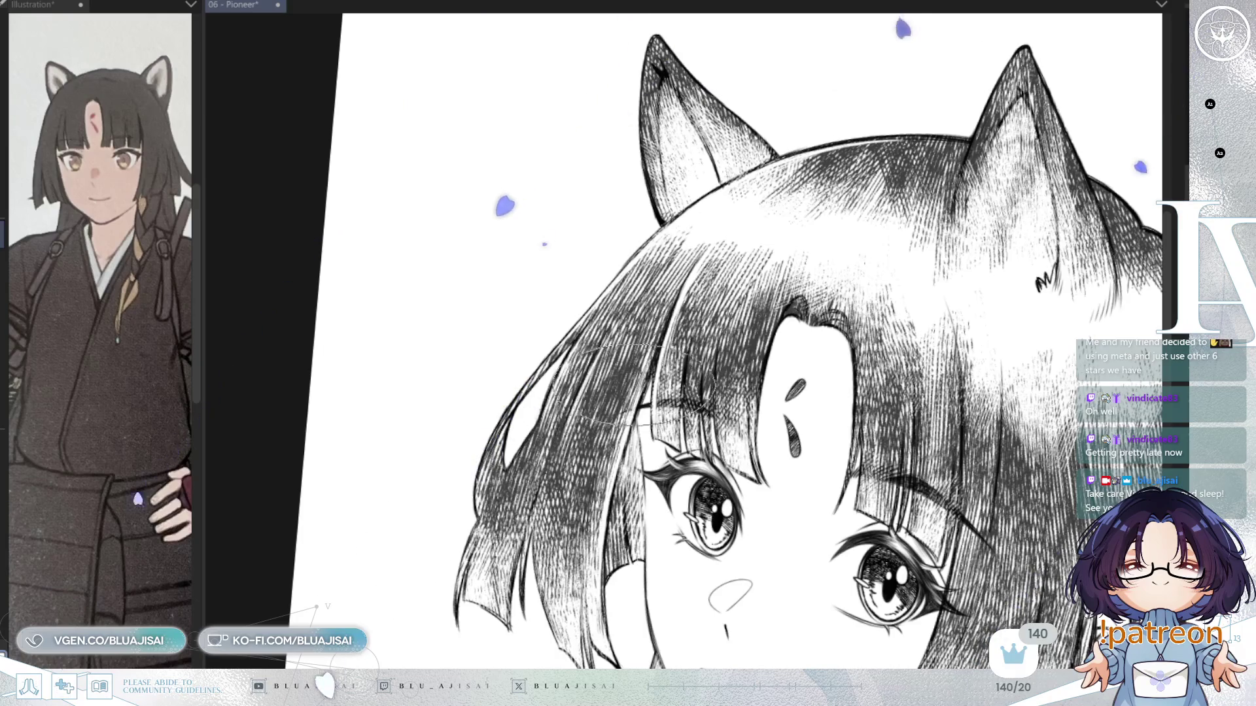
pyautogui.moveTo(456, 524)
pyautogui.mouseDown()
pyautogui.moveTo(456, 448)
pyautogui.moveTo(351, 414)
pyautogui.moveTo(363, 447)
pyautogui.mouseUp()
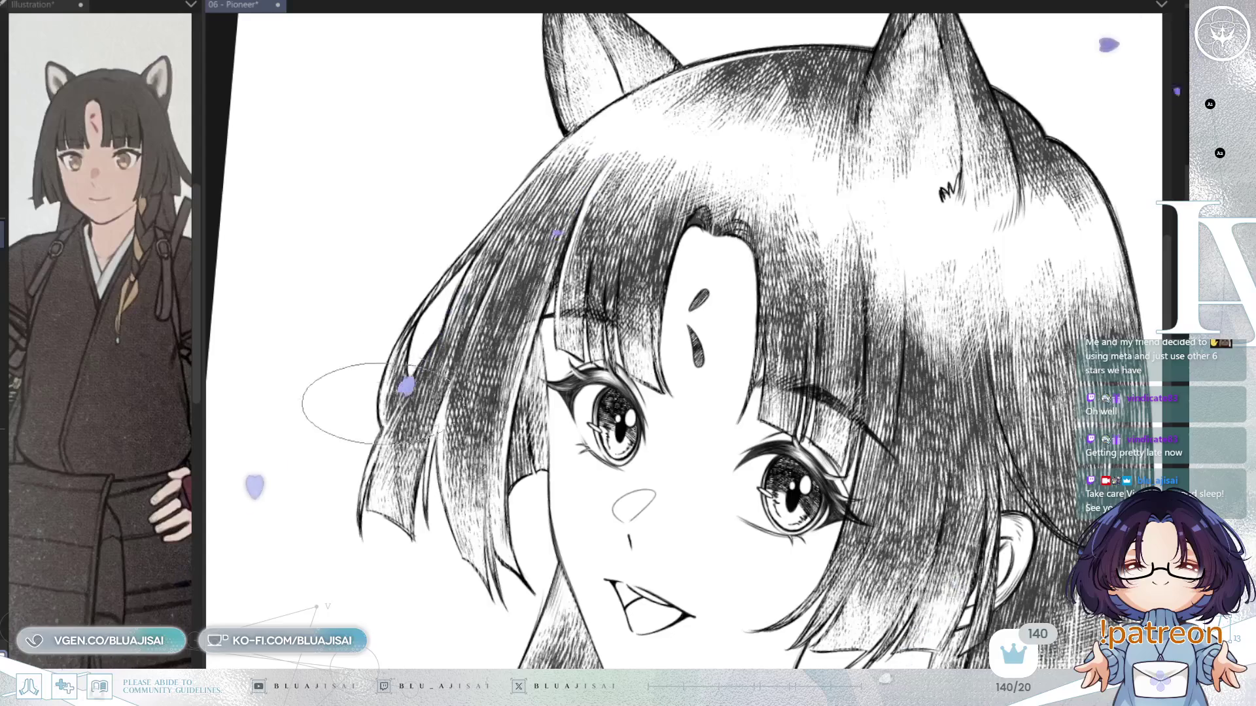
pyautogui.moveTo(744, 178)
pyautogui.mouseDown()
pyautogui.moveTo(675, 362)
pyautogui.moveTo(779, 266)
pyautogui.mouseUp()
pyautogui.scroll(-2, 674, 361)
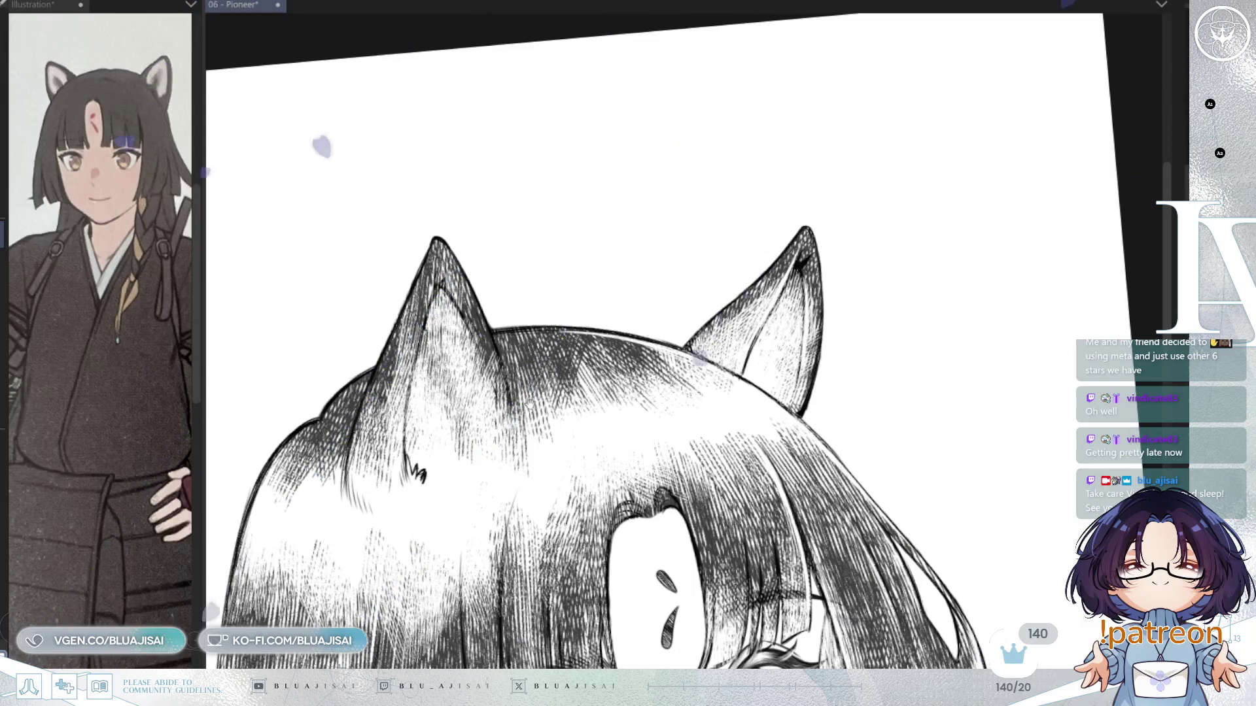
# Center the view on the bangs and lighten their hatching into a soft highlight
pyautogui.scroll(3, 572, 281)
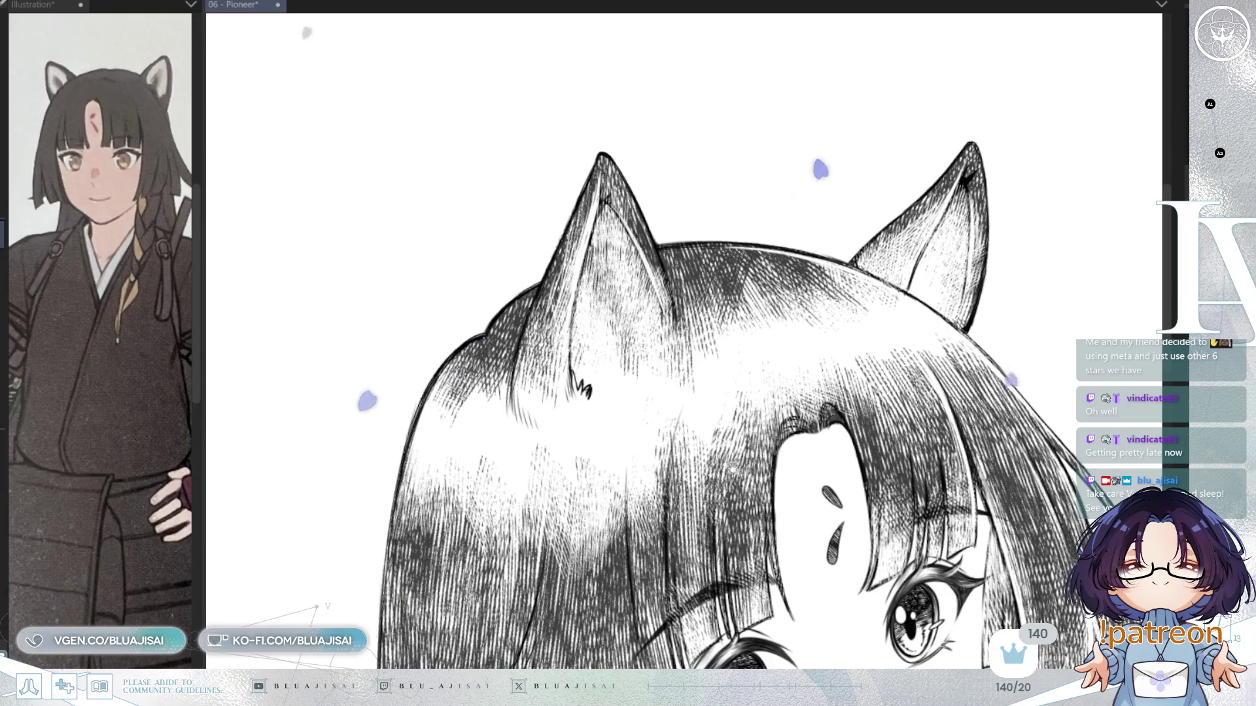
pyautogui.scroll(-2, 698, 409)
pyautogui.moveTo(647, 398); pyautogui.dragTo(654, 365)
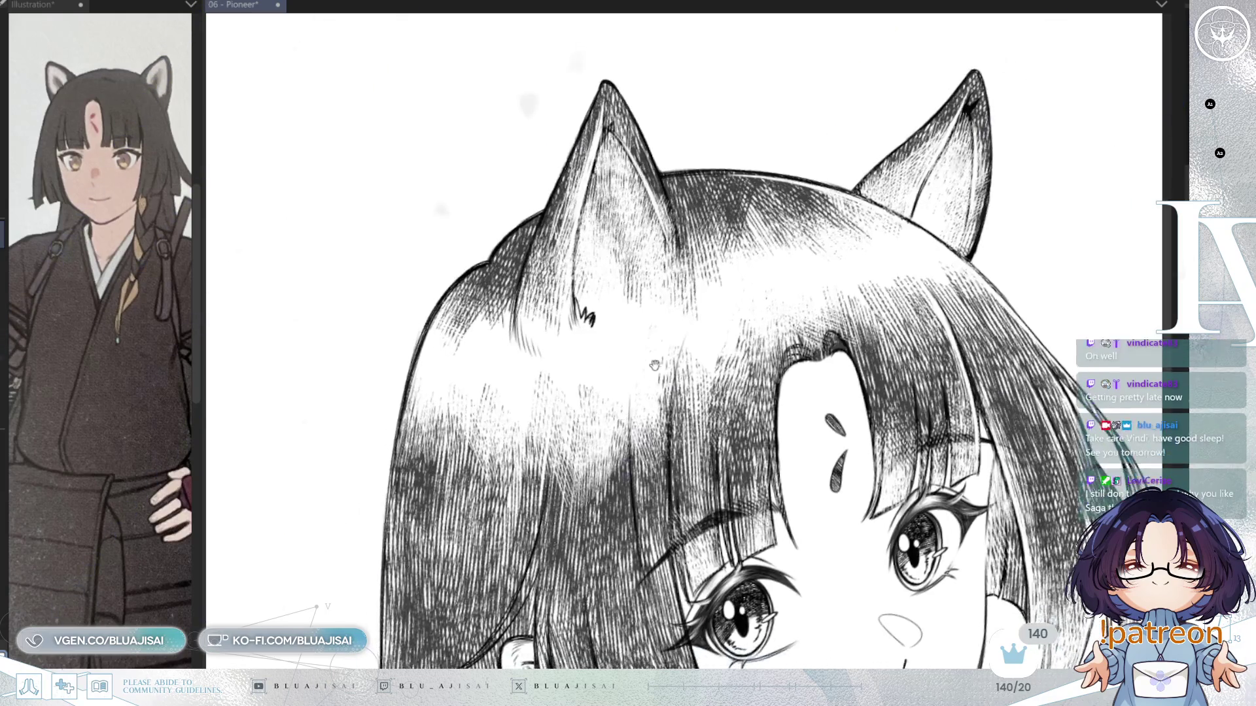
pyautogui.moveTo(719, 303); pyautogui.dragTo(707, 281)
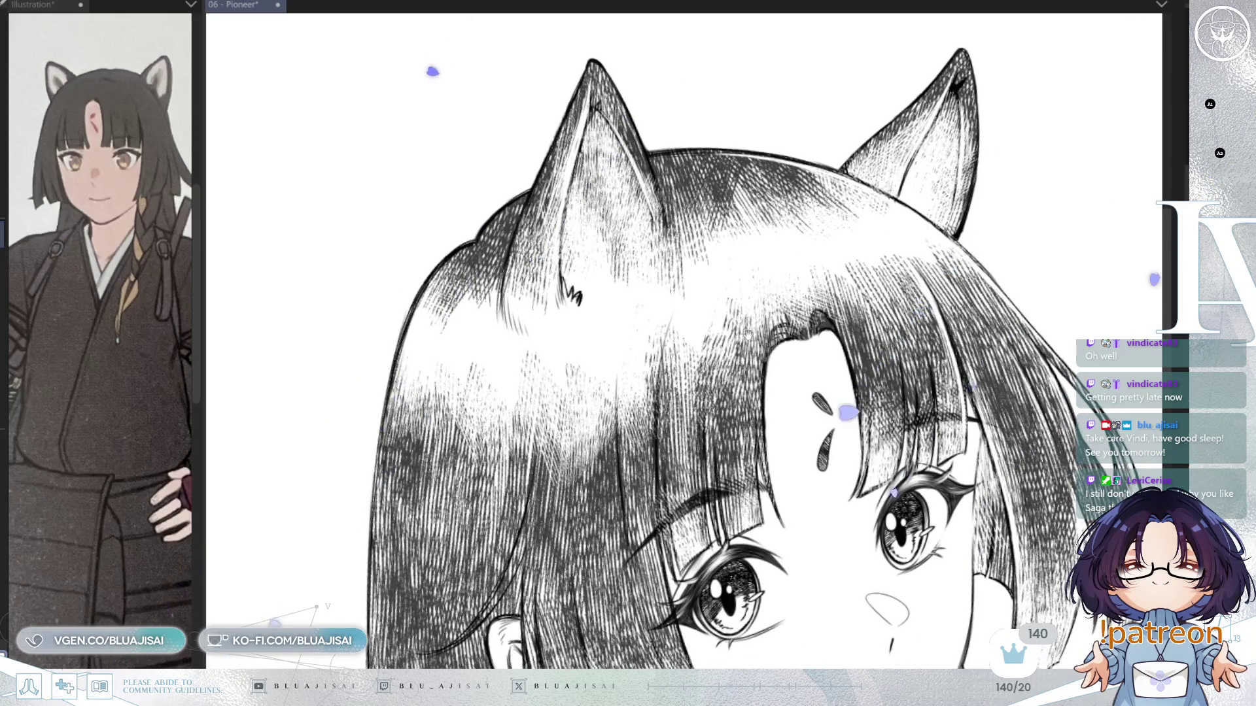
pyautogui.moveTo(761, 306); pyautogui.dragTo(762, 271)
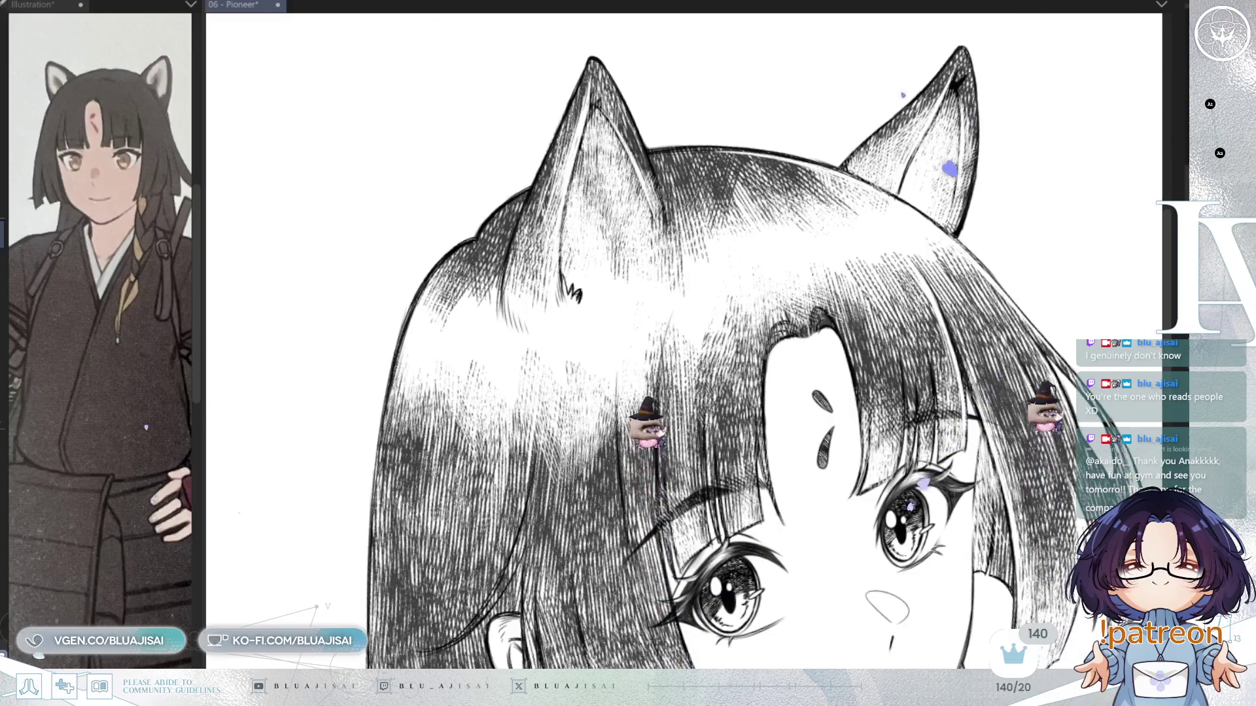
pyautogui.moveTo(531, 210); pyautogui.dragTo(558, 222)
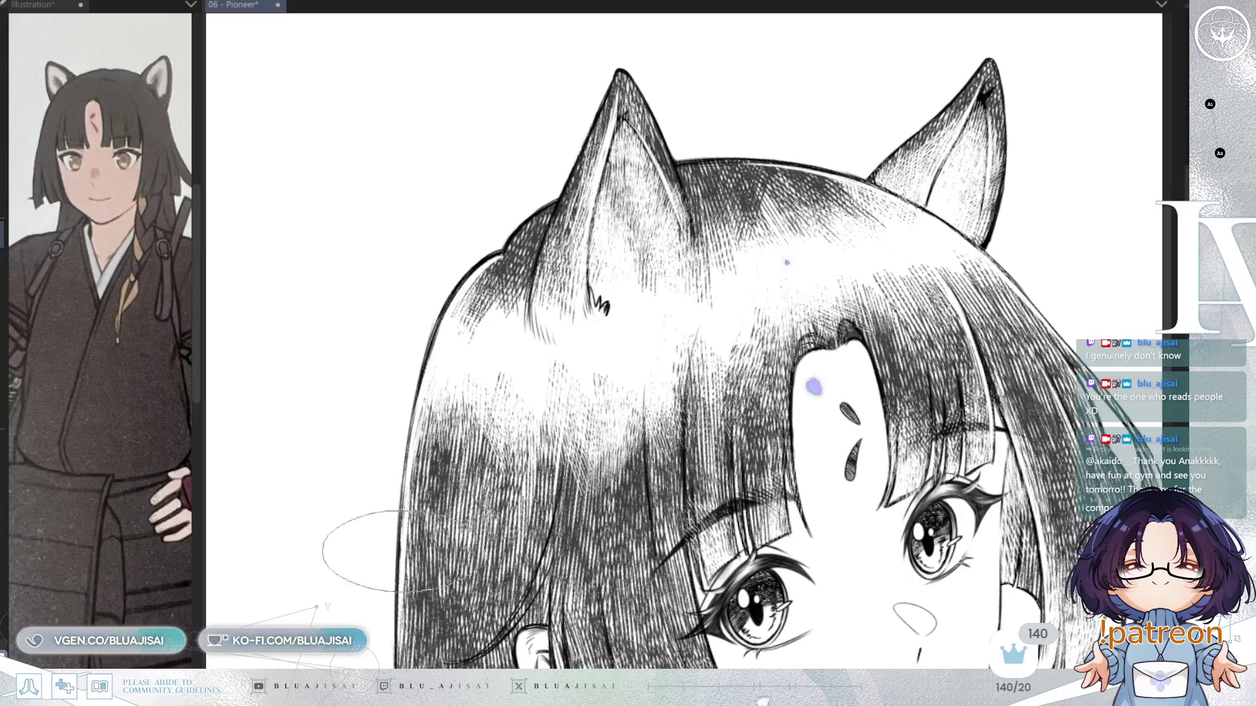
pyautogui.moveTo(651, 295)
pyautogui.mouseDown()
pyautogui.moveTo(576, 458)
pyautogui.moveTo(540, 462)
pyautogui.mouseUp()
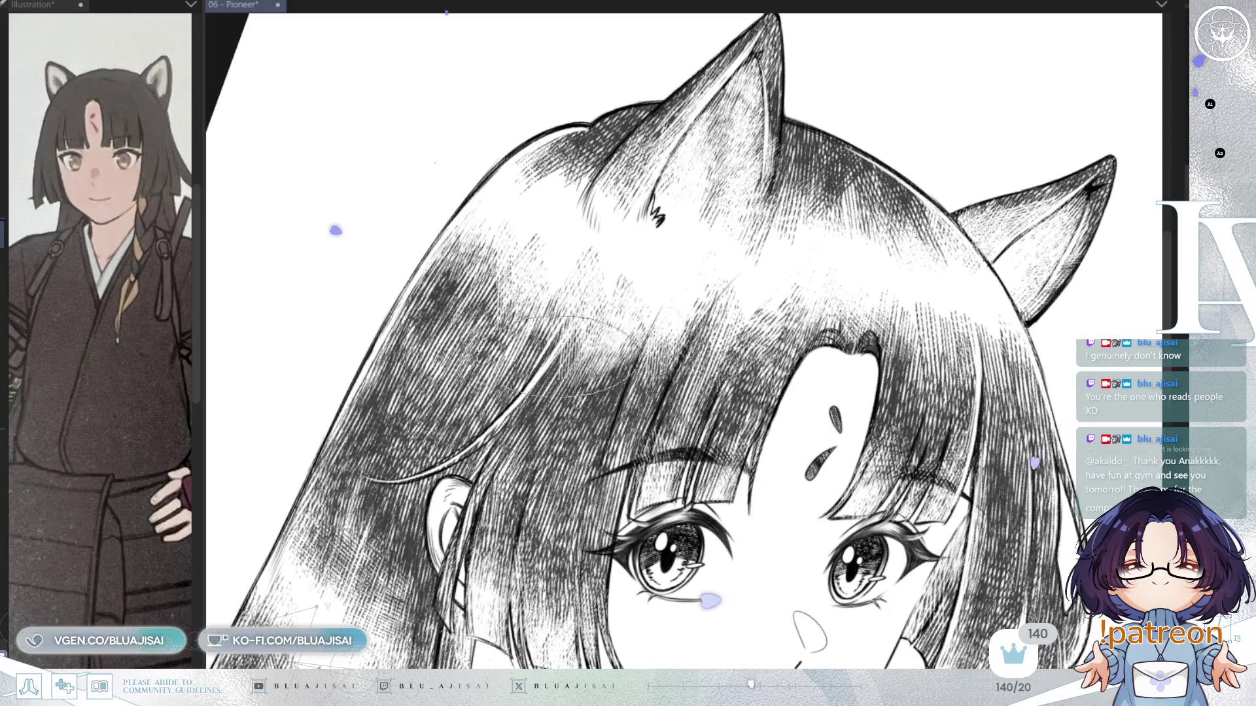
pyautogui.hotkey('ctrl', '@')
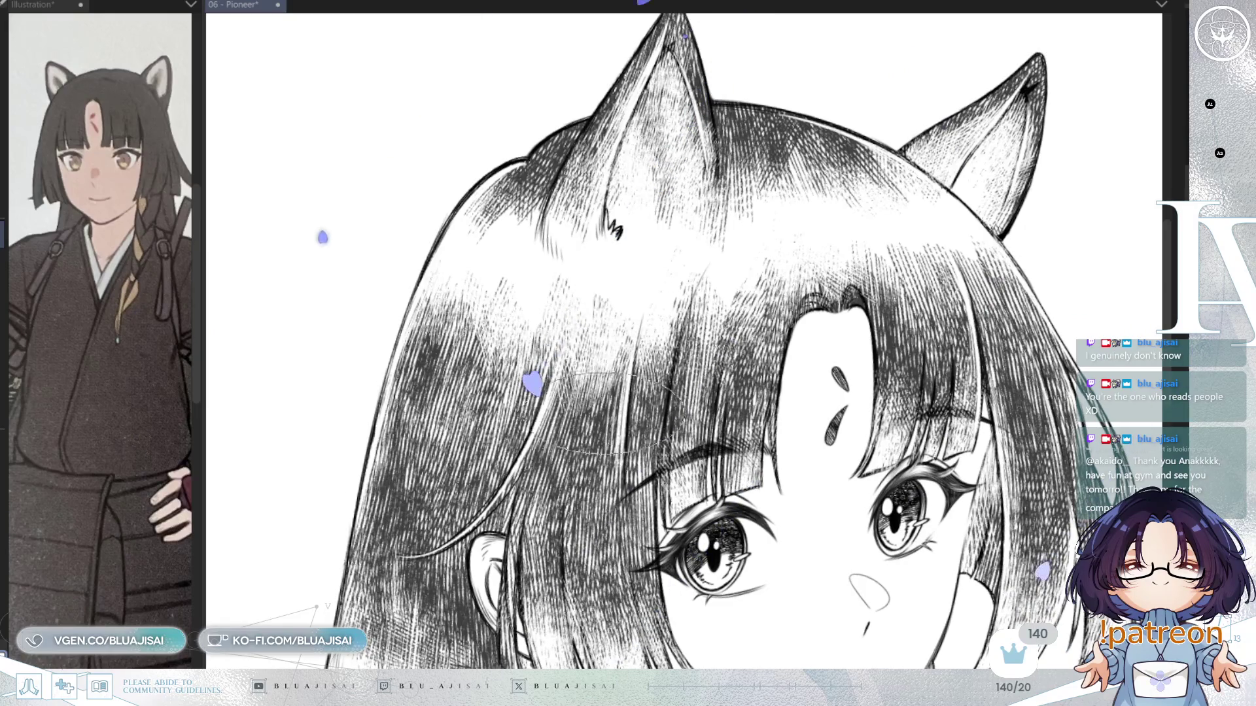
pyautogui.press('-')
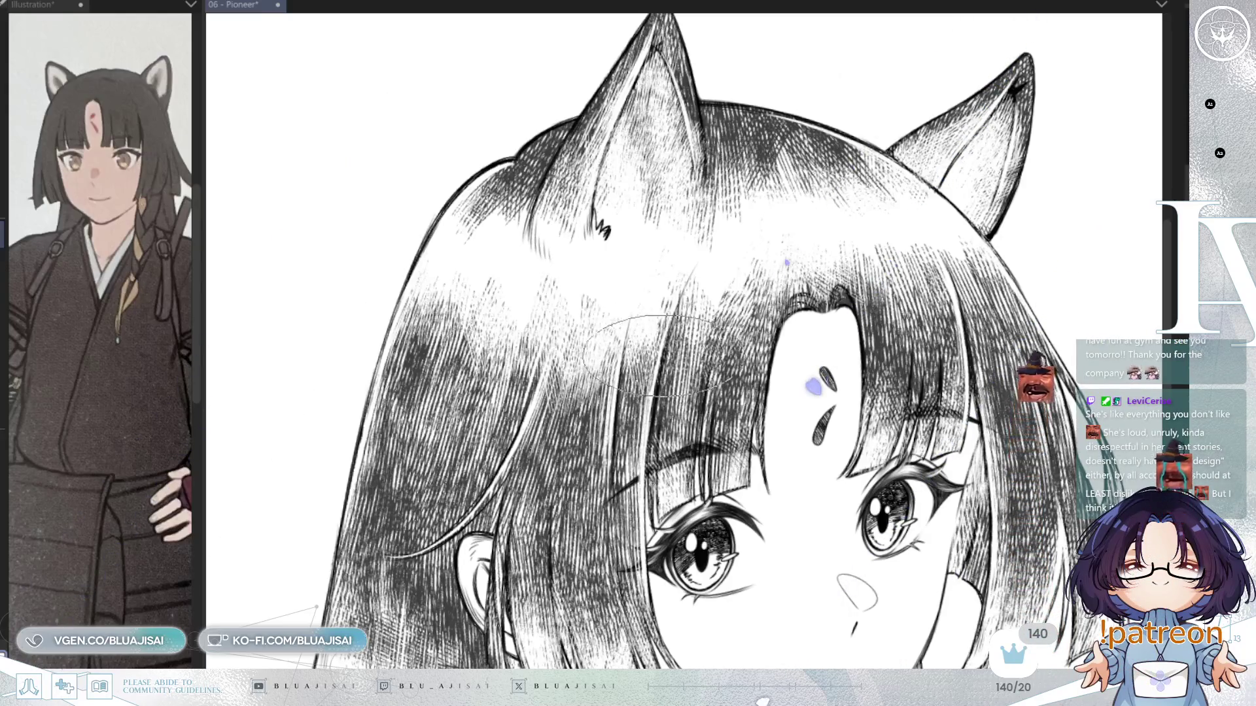
pyautogui.scroll(-2, 654, 385)
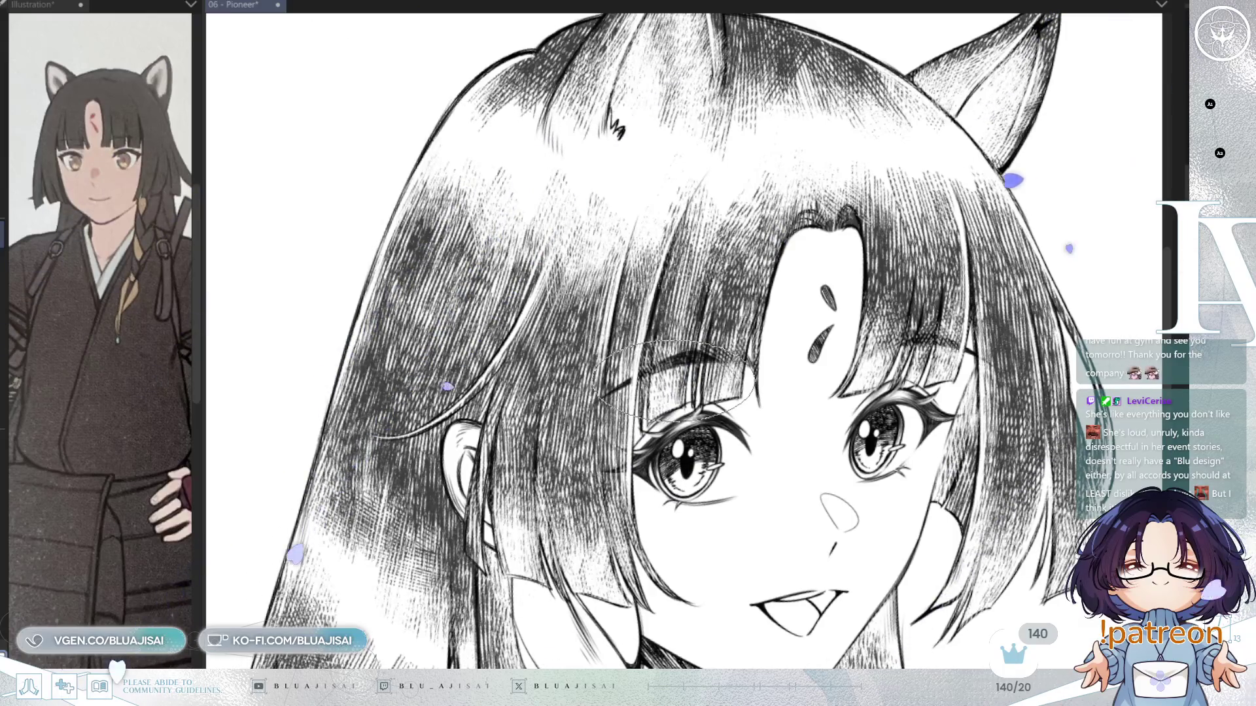
# Deselect the ellipse around the left eye and turn the view to show the ears and head
pyautogui.hotkey('ctrl', 'd')
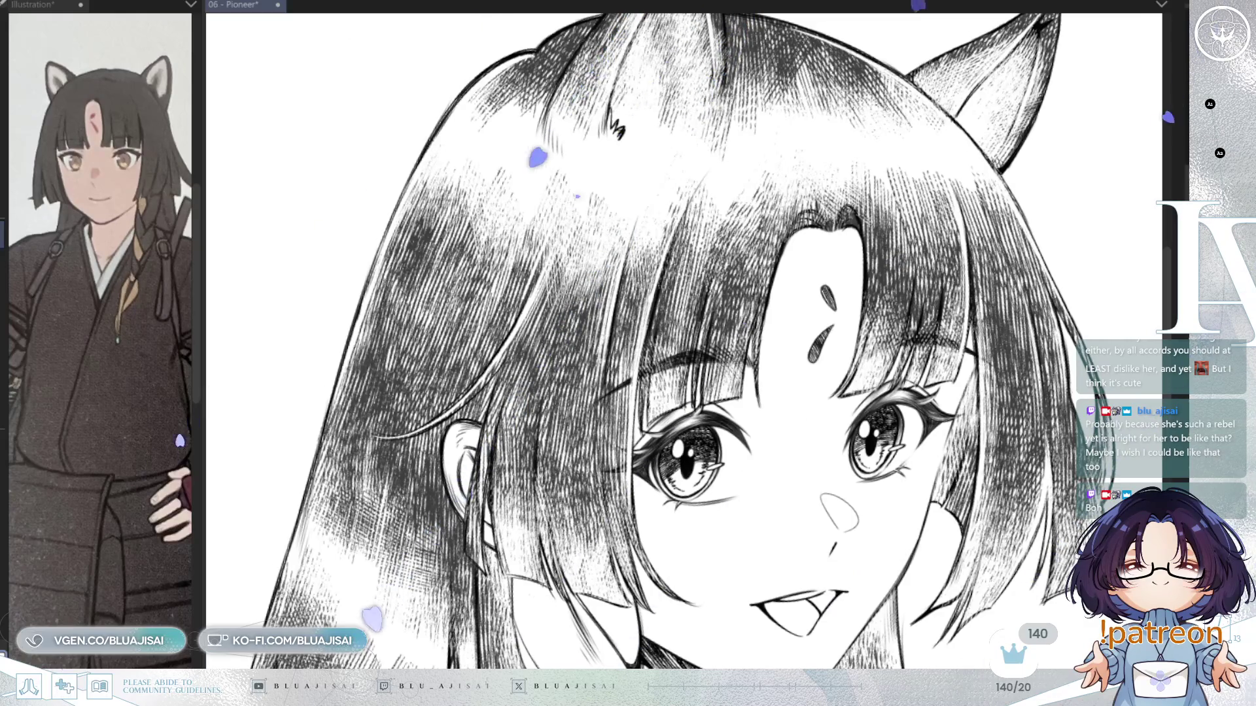
pyautogui.moveTo(654, 196); pyautogui.dragTo(715, 246)
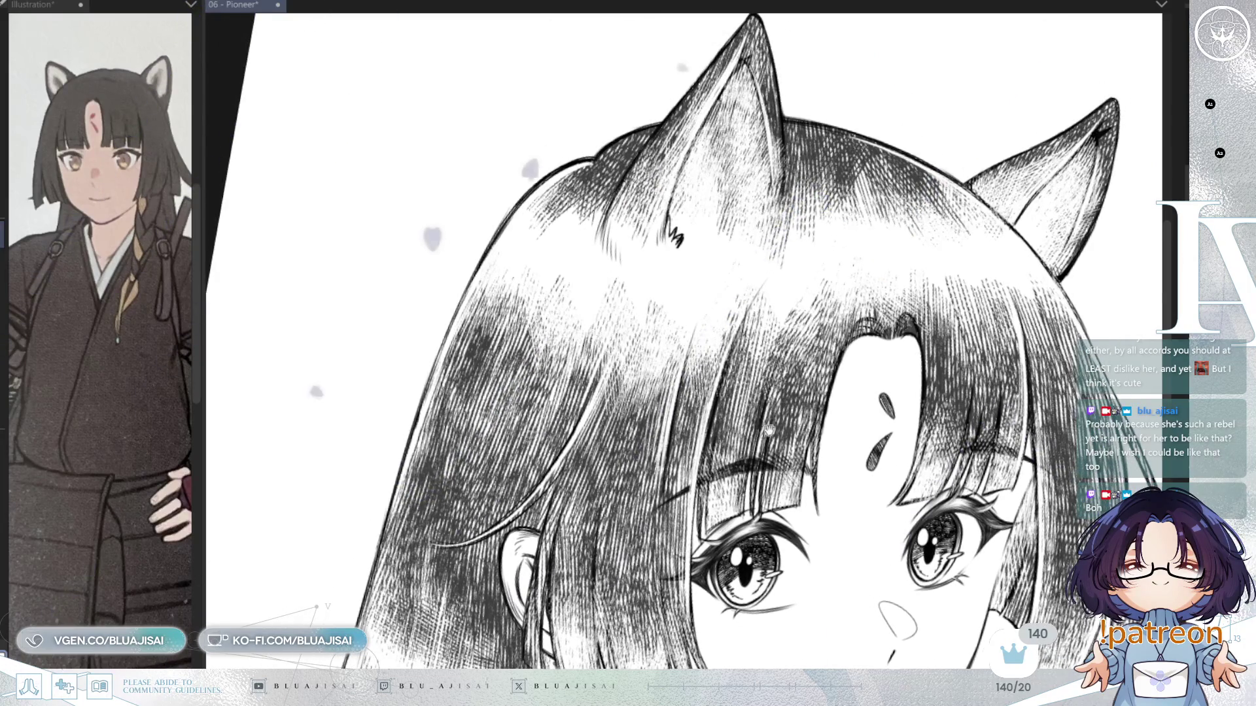
pyautogui.scroll(-3, 661, 255)
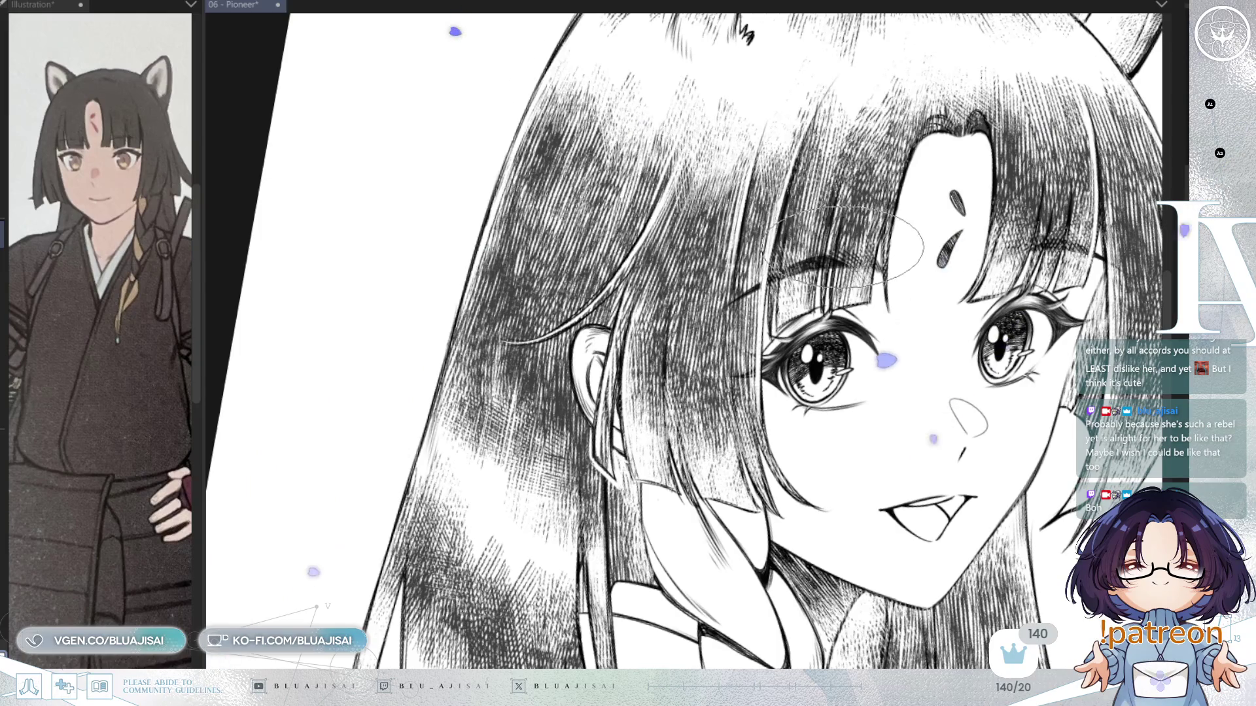
# Turn the view so the face is upright, then mirror the canvas horizontally
pyautogui.scroll(1, 692, 401)
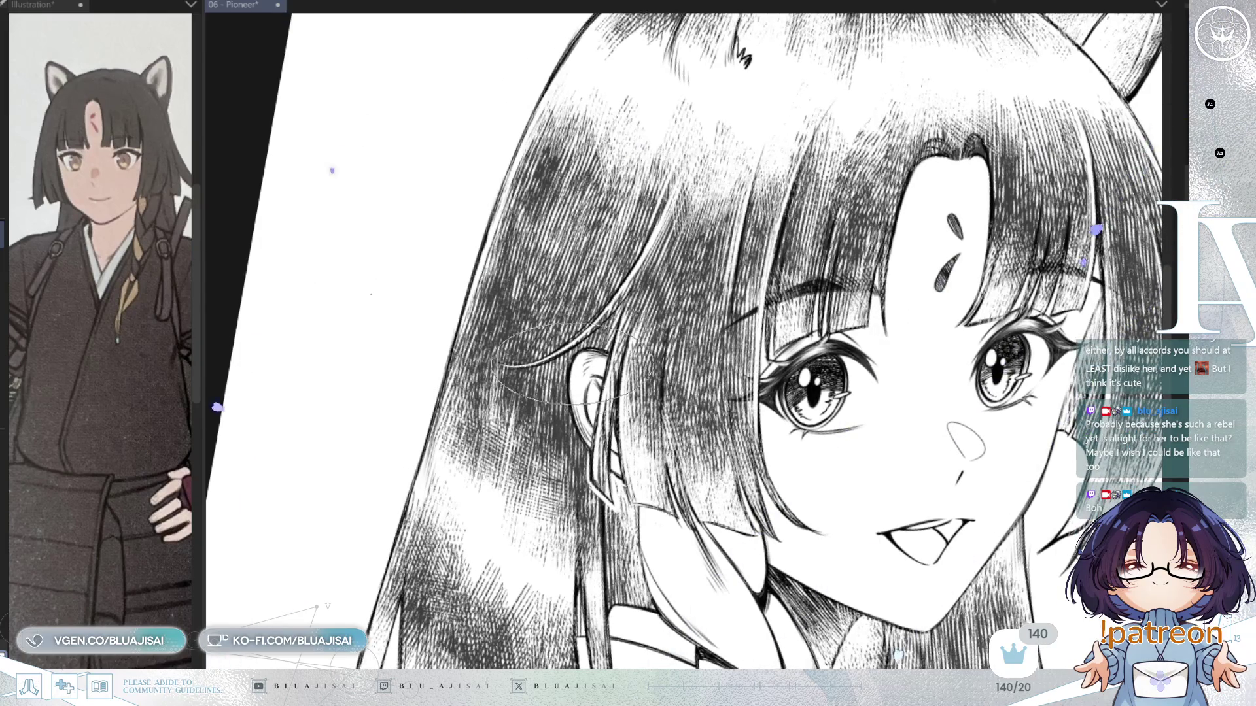
pyautogui.scroll(-1, 569, 347)
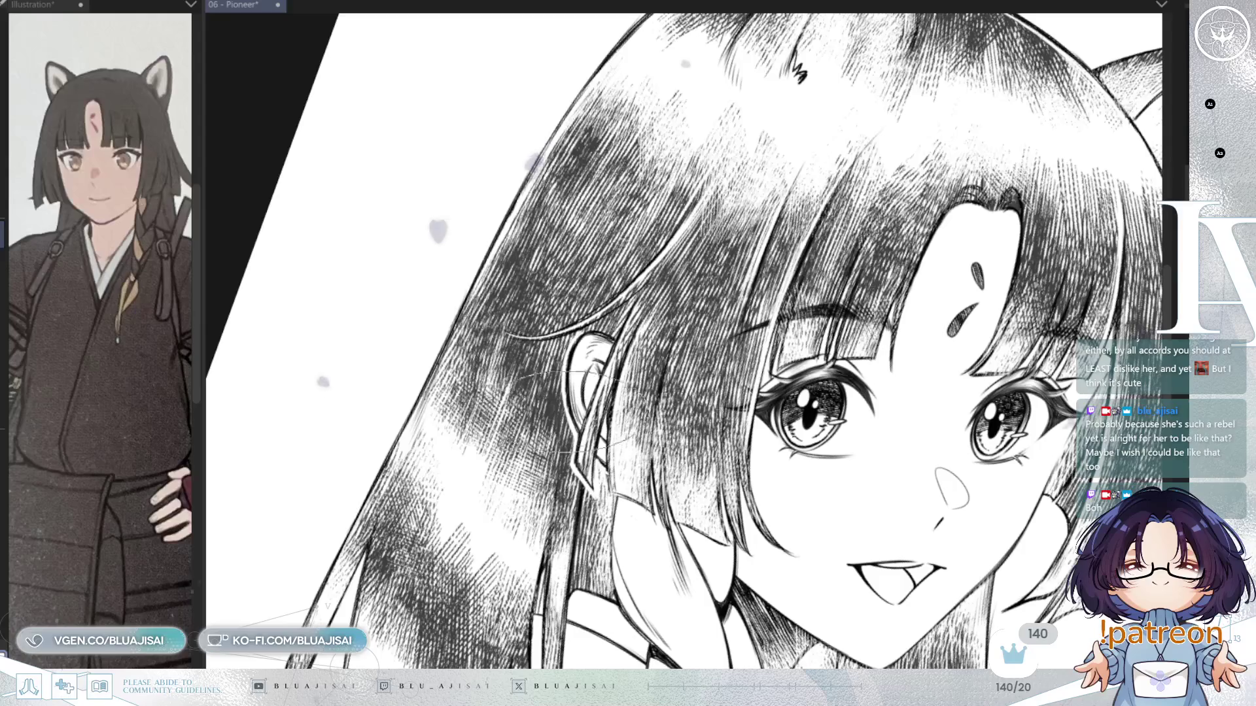
pyautogui.moveTo(588, 412)
pyautogui.mouseDown()
pyautogui.moveTo(725, 376)
pyautogui.moveTo(677, 387)
pyautogui.mouseUp()
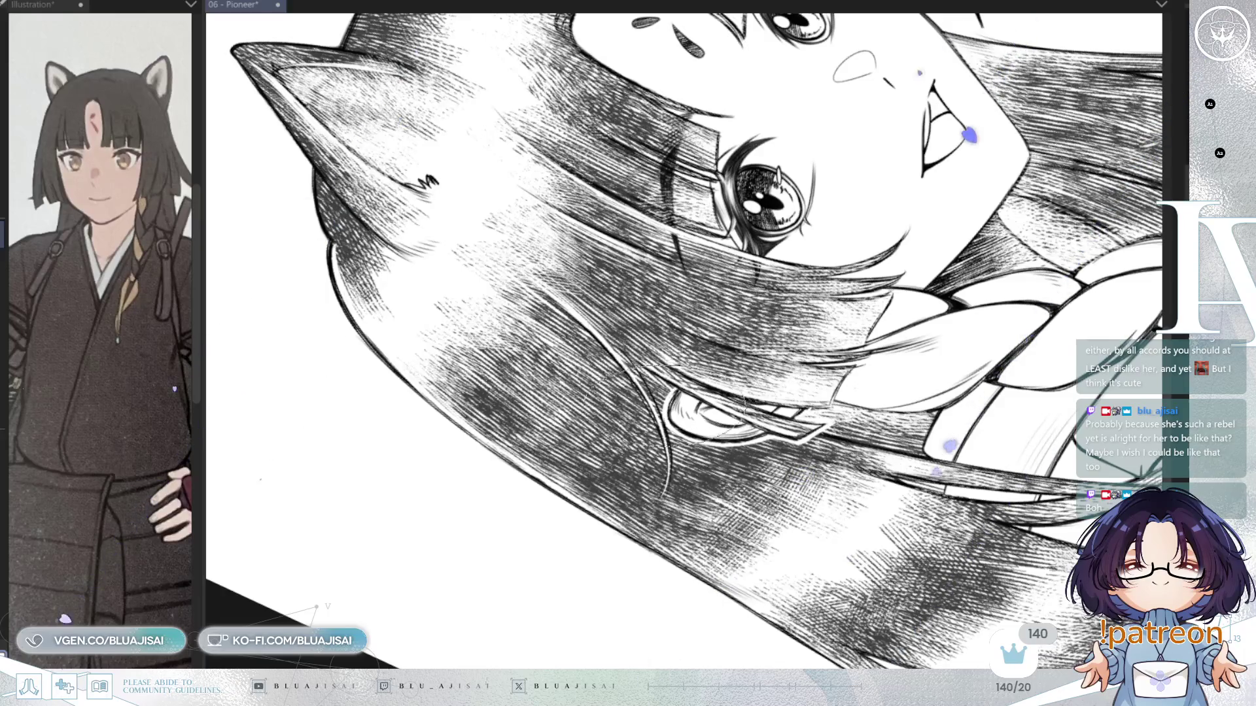
pyautogui.moveTo(631, 422); pyautogui.dragTo(739, 385)
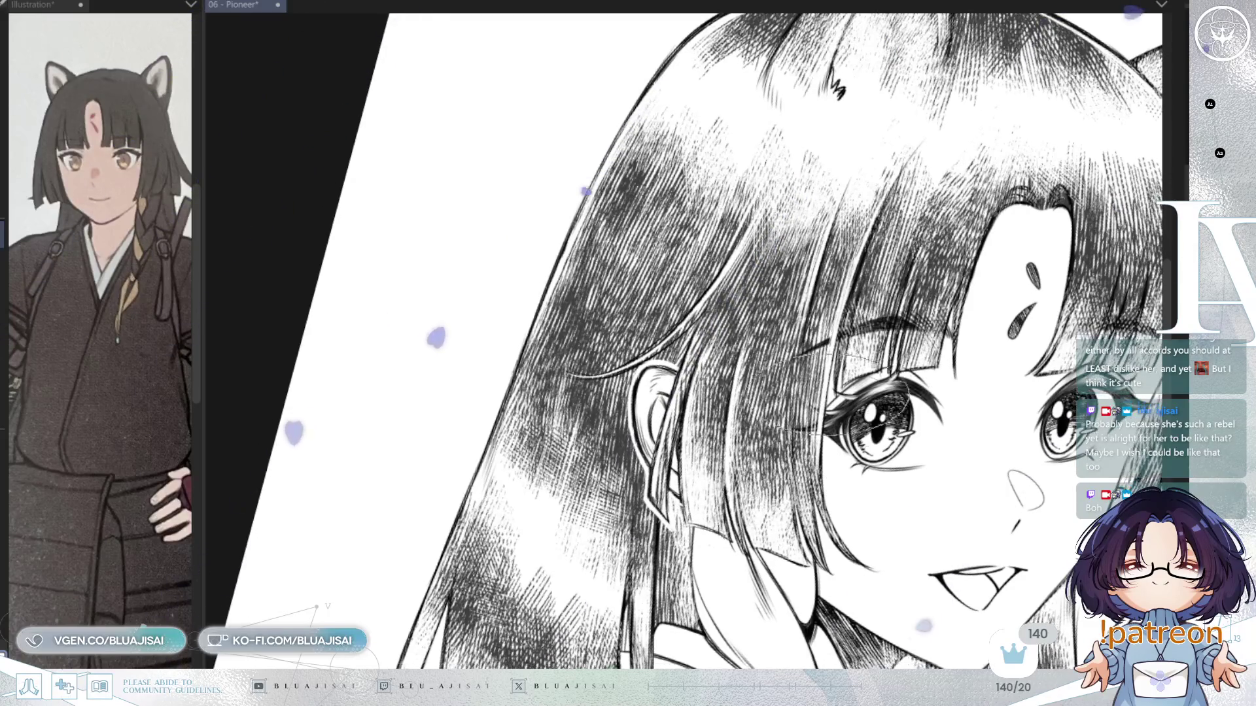
pyautogui.press('-')
pyautogui.press('-')
pyautogui.press('-')
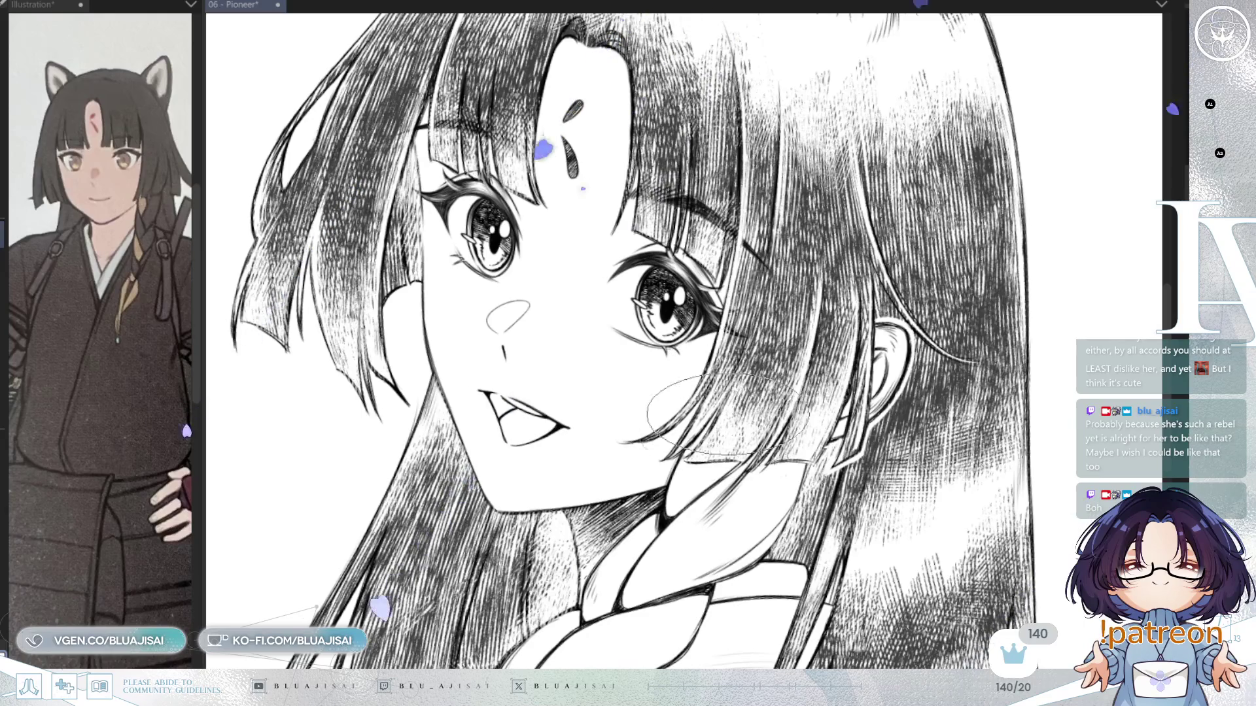
# Rotate the view about 15 degrees and zoom in so the face is upright and larger
pyautogui.moveTo(746, 415); pyautogui.dragTo(928, 314)
pyautogui.press('^')
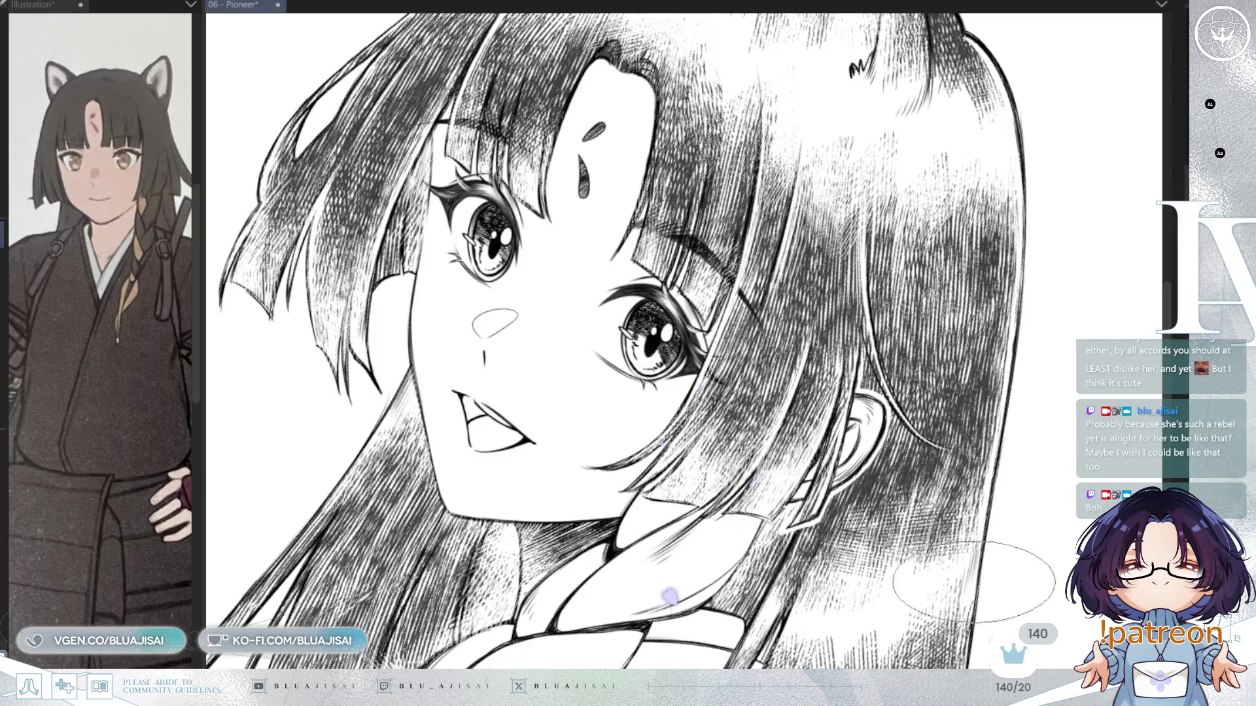
pyautogui.moveTo(974, 575)
pyautogui.mouseDown()
pyautogui.moveTo(1001, 432)
pyautogui.moveTo(986, 460)
pyautogui.moveTo(1029, 460)
pyautogui.moveTo(1025, 487)
pyautogui.mouseUp()
pyautogui.moveTo(817, 417)
pyautogui.mouseDown()
pyautogui.moveTo(873, 453)
pyautogui.moveTo(834, 474)
pyautogui.moveTo(896, 360)
pyautogui.moveTo(752, 258)
pyautogui.mouseUp()
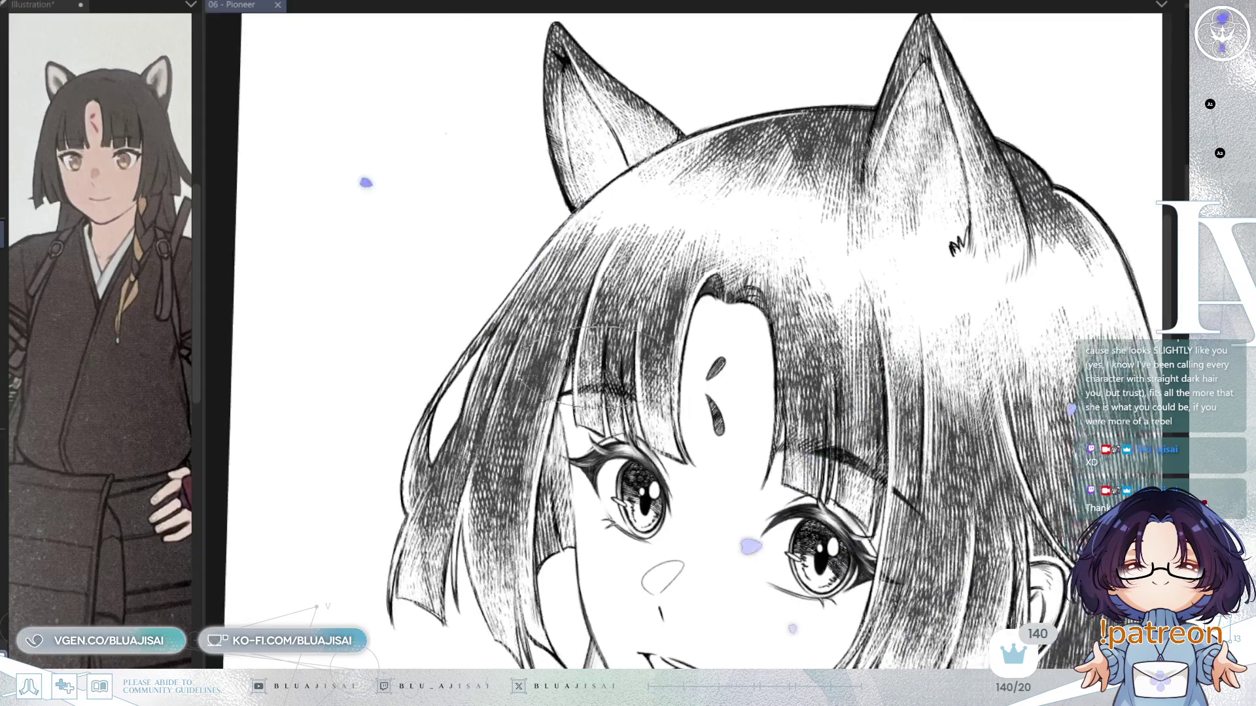
pyautogui.moveTo(562, 393); pyautogui.dragTo(569, 392)
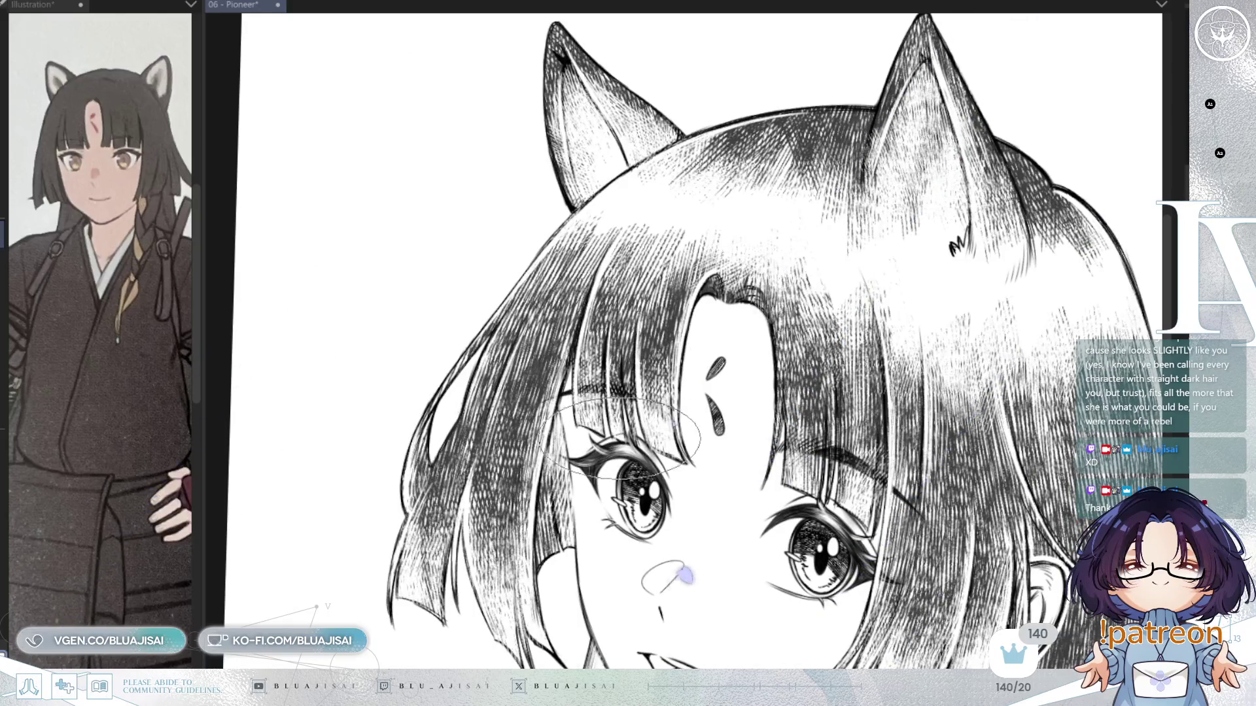
pyautogui.moveTo(629, 352)
pyautogui.mouseDown()
pyautogui.moveTo(633, 427)
pyautogui.moveTo(550, 476)
pyautogui.moveTo(654, 393)
pyautogui.mouseUp()
pyautogui.scroll(2, 673, 509)
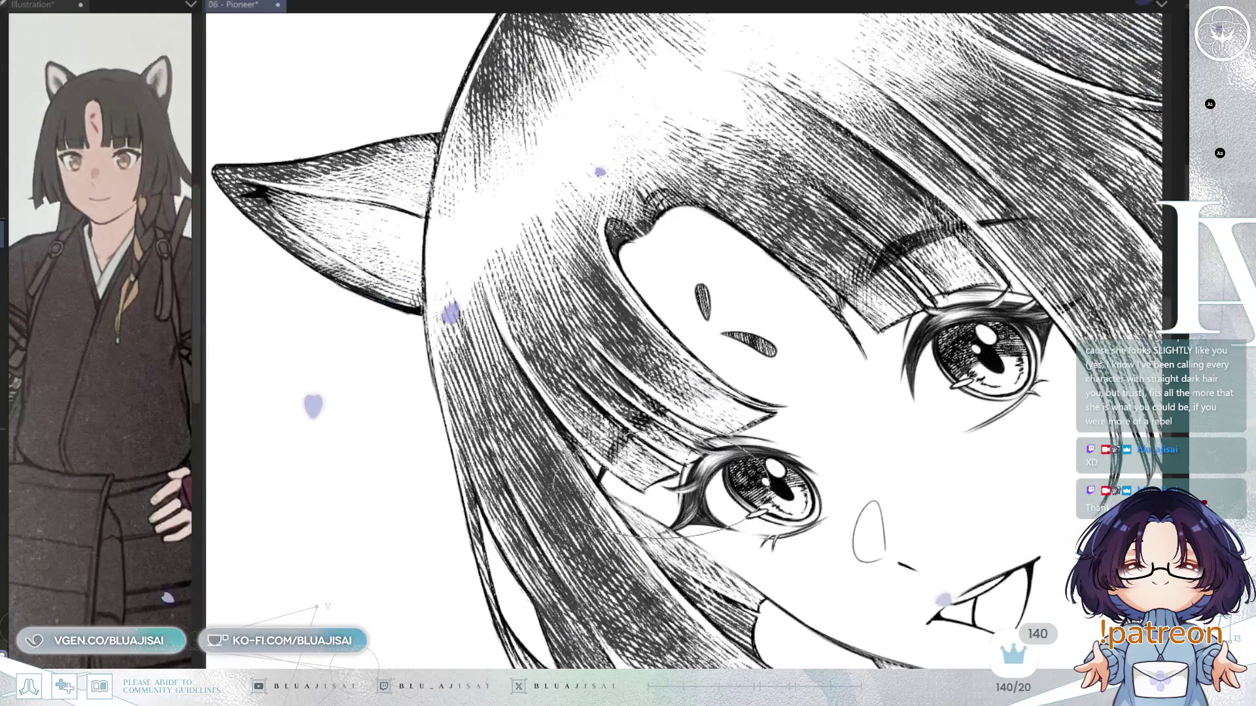
pyautogui.moveTo(661, 516)
pyautogui.mouseDown()
pyautogui.moveTo(792, 517)
pyautogui.moveTo(817, 425)
pyautogui.moveTo(759, 399)
pyautogui.mouseUp()
pyautogui.moveTo(830, 440)
pyautogui.mouseDown()
pyautogui.moveTo(818, 457)
pyautogui.moveTo(798, 399)
pyautogui.moveTo(941, 337)
pyautogui.mouseUp()
pyautogui.moveTo(752, 327); pyautogui.dragTo(684, 301)
pyautogui.moveTo(772, 448); pyautogui.dragTo(684, 576)
pyautogui.moveTo(745, 18); pyautogui.dragTo(571, 322)
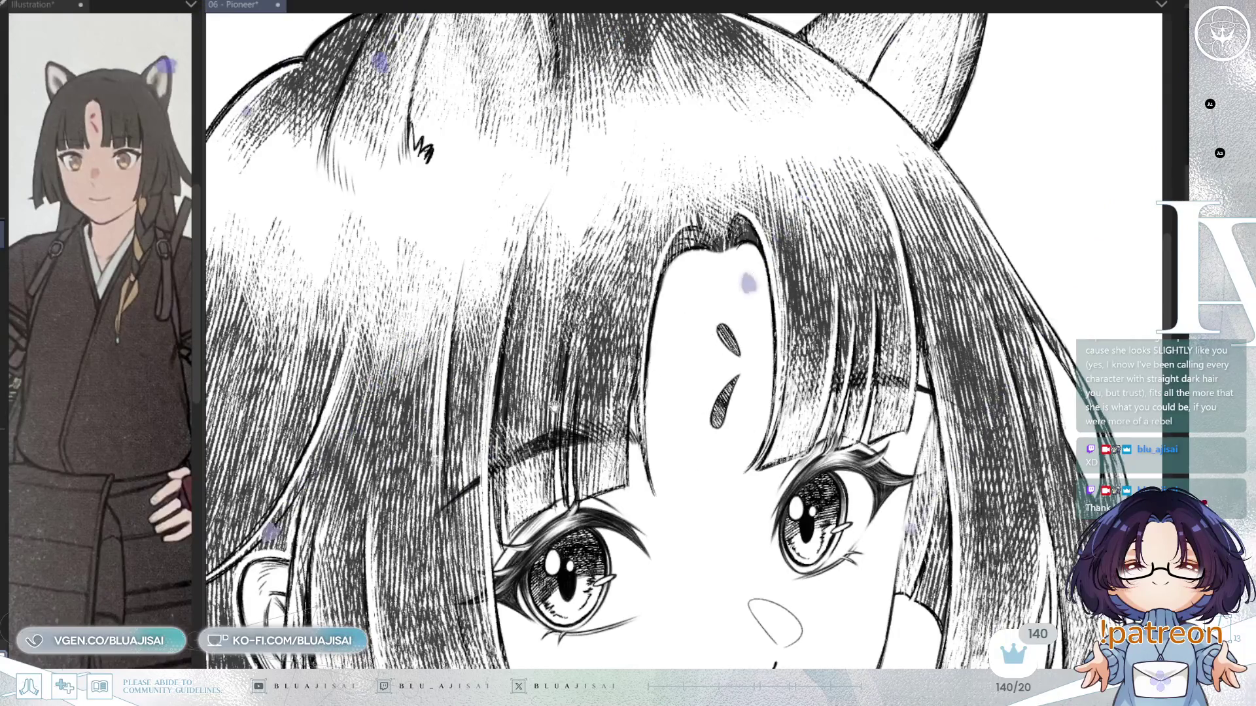
pyautogui.moveTo(628, 366); pyautogui.dragTo(729, 337)
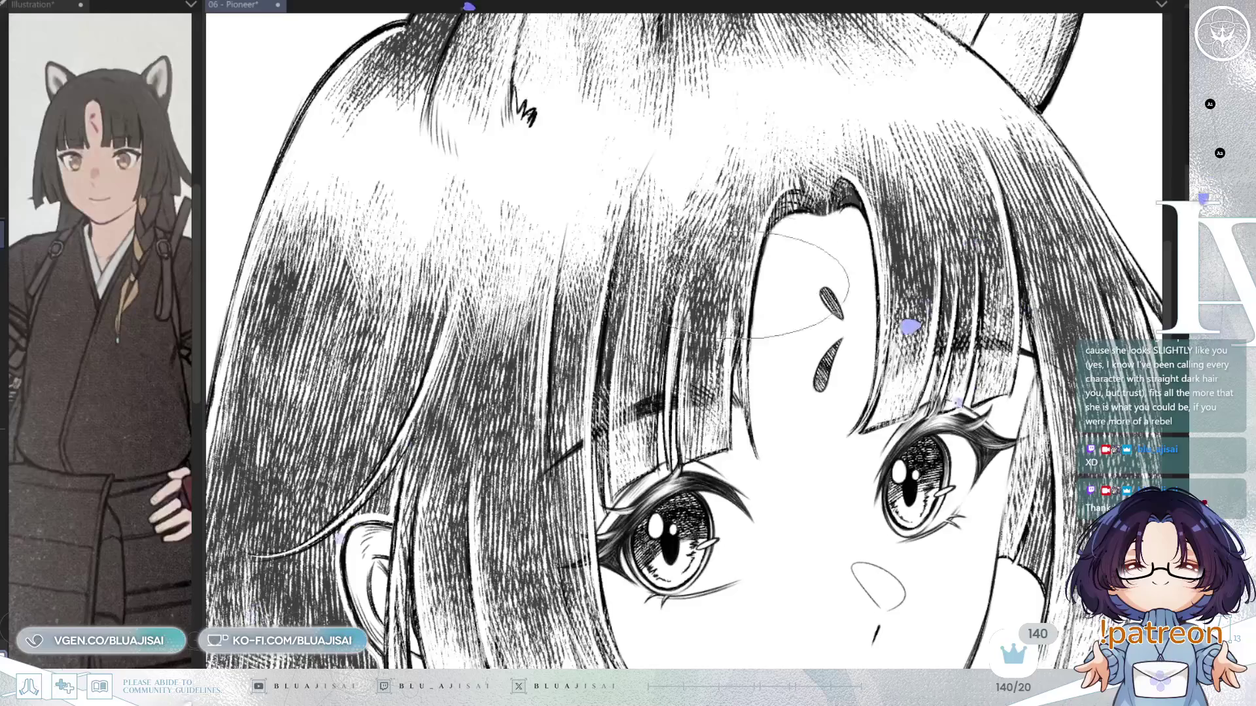
pyautogui.moveTo(805, 259)
pyautogui.mouseDown()
pyautogui.moveTo(741, 268)
pyautogui.moveTo(871, 150)
pyautogui.mouseUp()
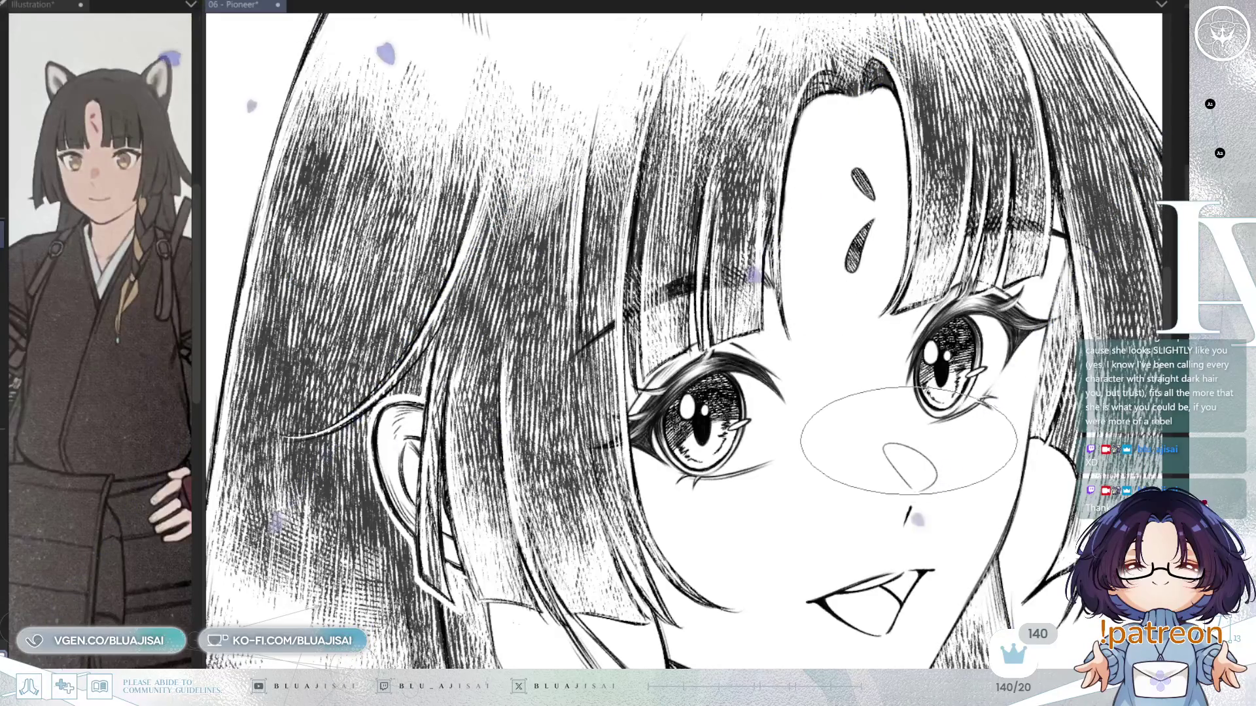
pyautogui.scroll(-3, 916, 440)
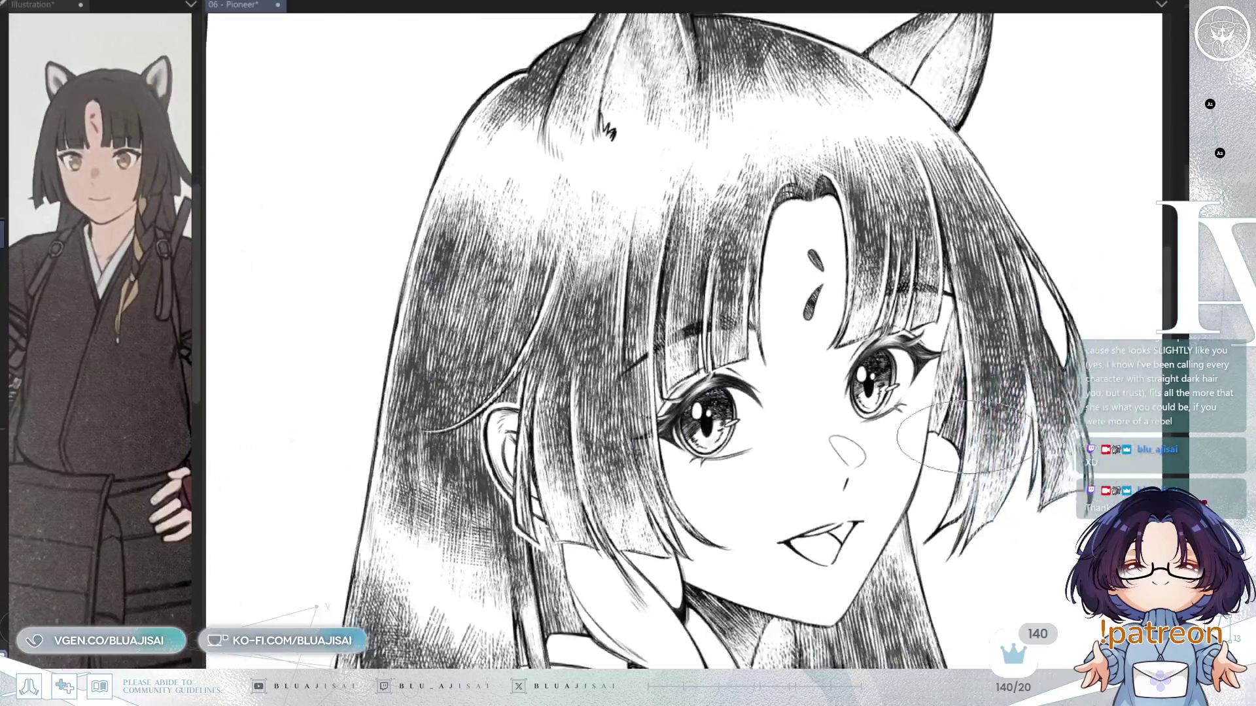
pyautogui.moveTo(964, 437); pyautogui.dragTo(970, 410)
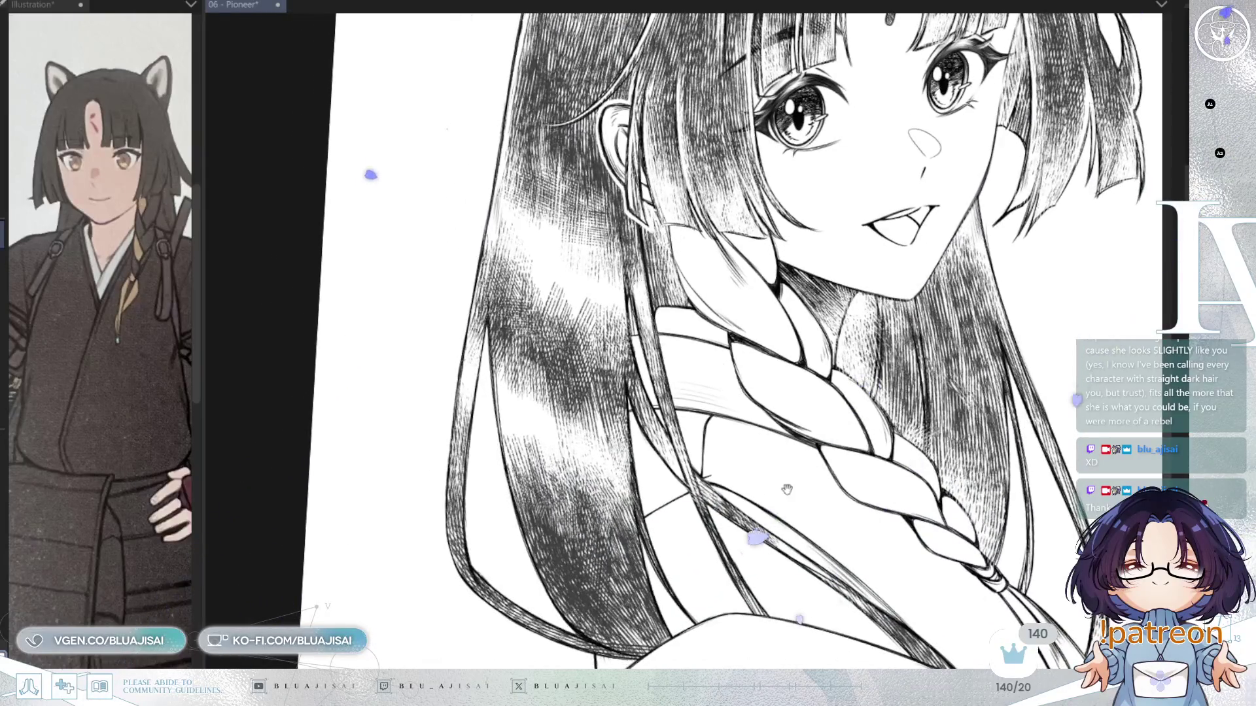
pyautogui.moveTo(787, 489); pyautogui.dragTo(734, 574)
pyautogui.scroll(3, 421, 266)
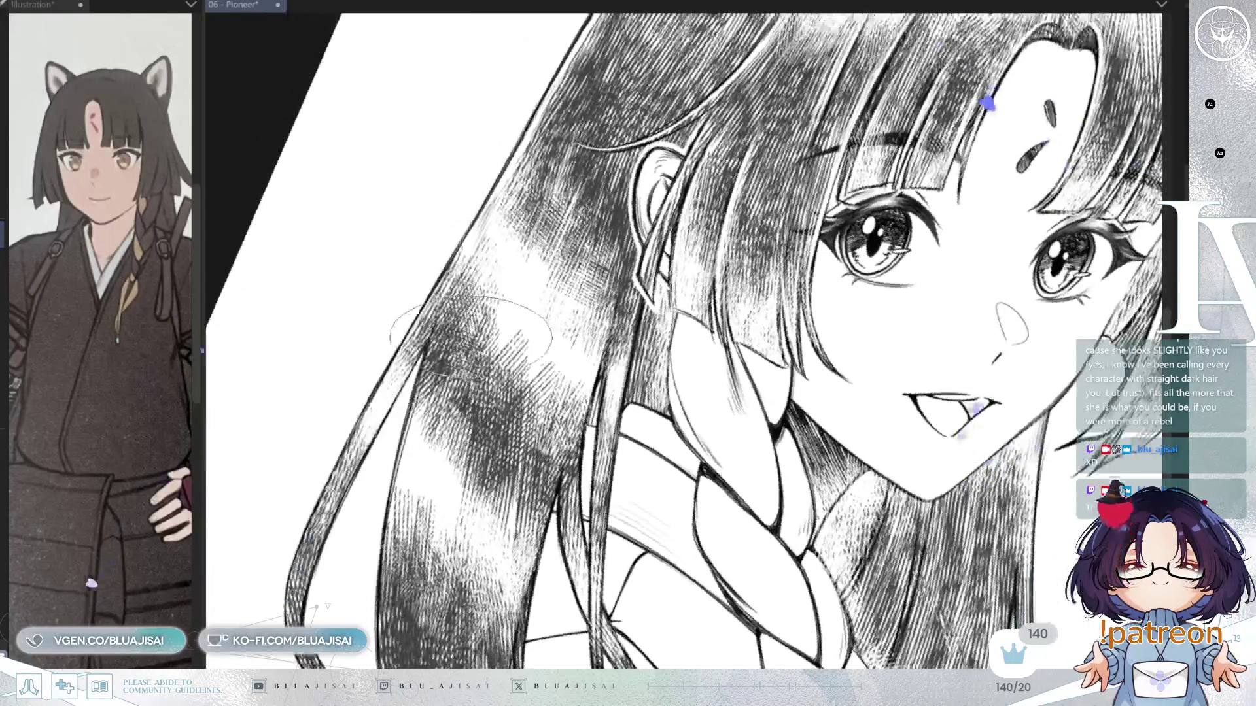
pyautogui.scroll(3, 471, 338)
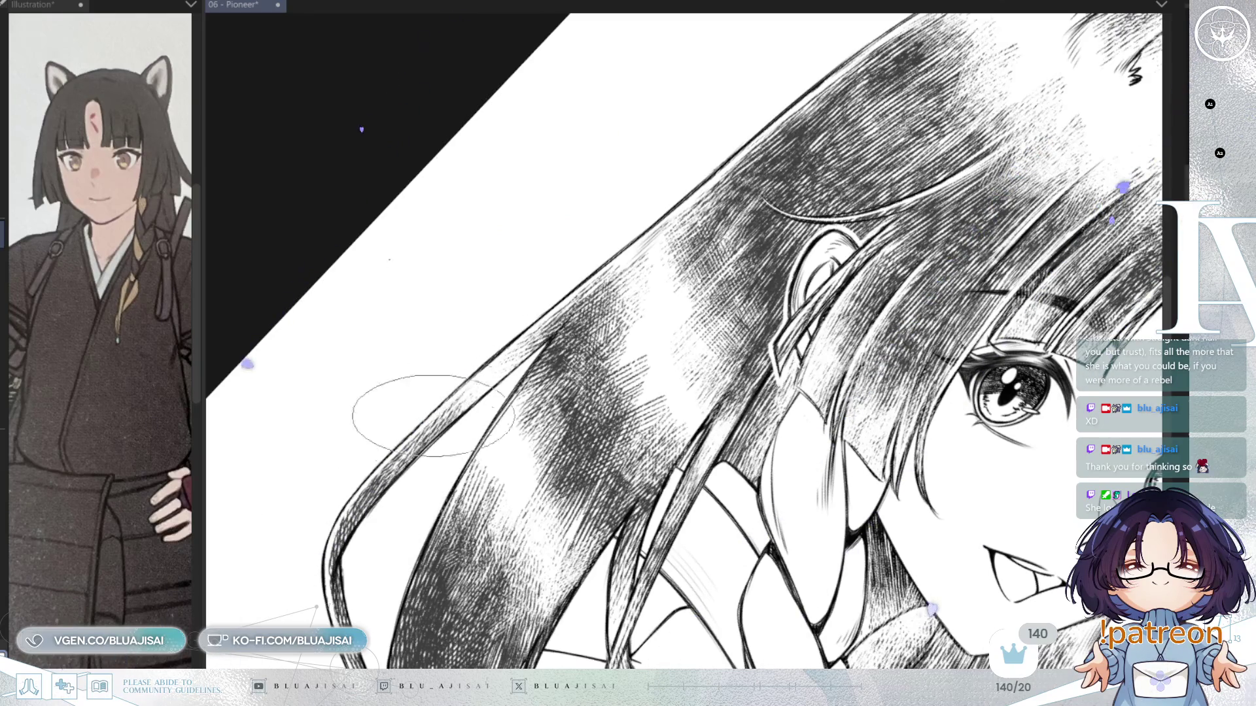
pyautogui.moveTo(336, 533)
pyautogui.mouseDown()
pyautogui.moveTo(281, 519)
pyautogui.moveTo(316, 531)
pyautogui.mouseUp()
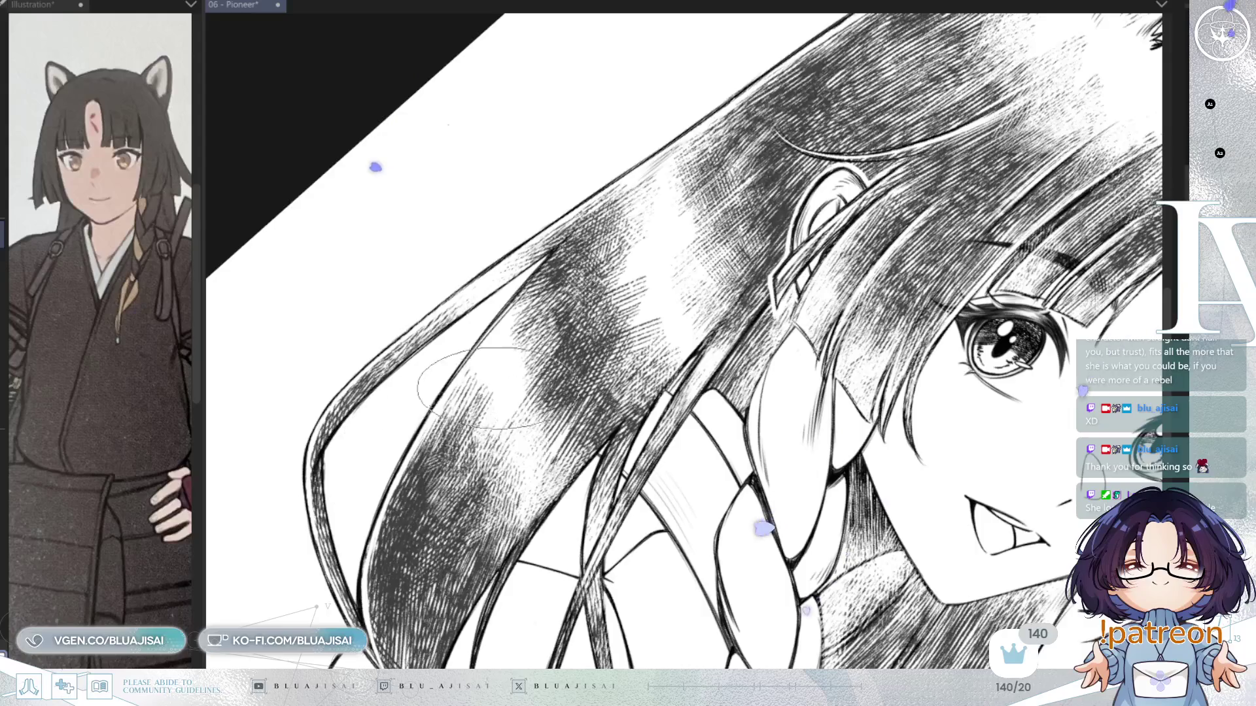
pyautogui.press('-')
pyautogui.press('-')
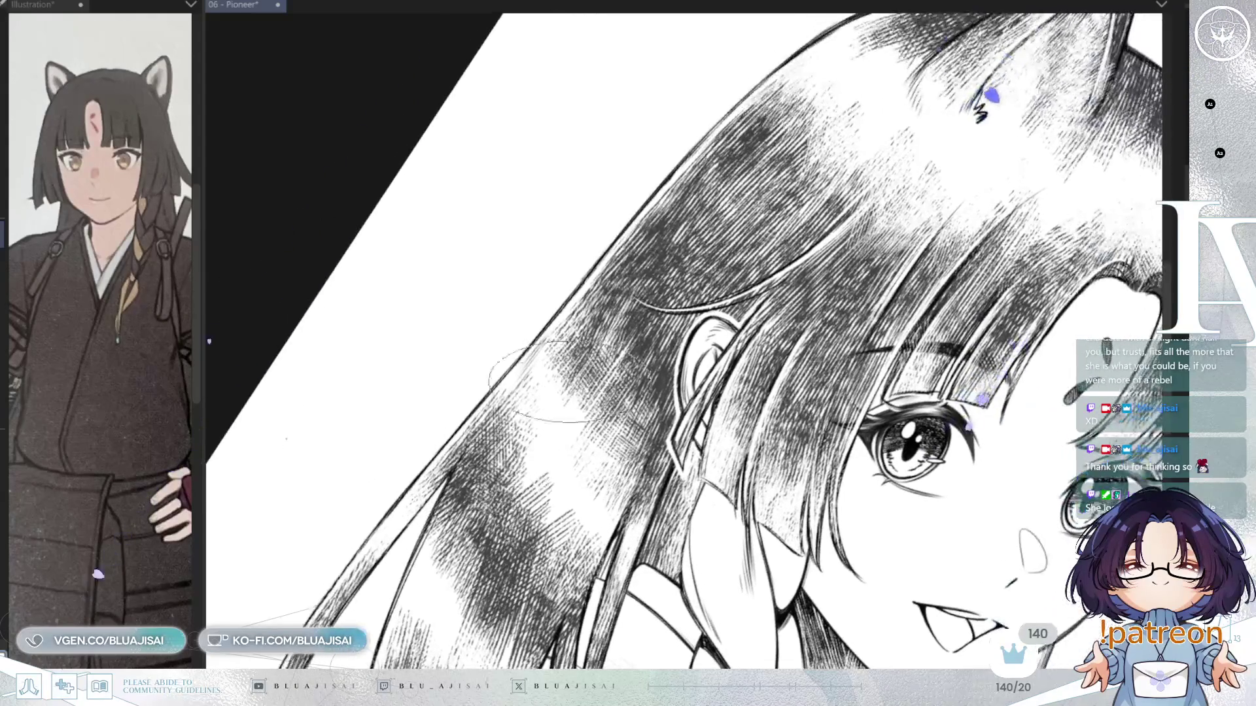
pyautogui.press('-')
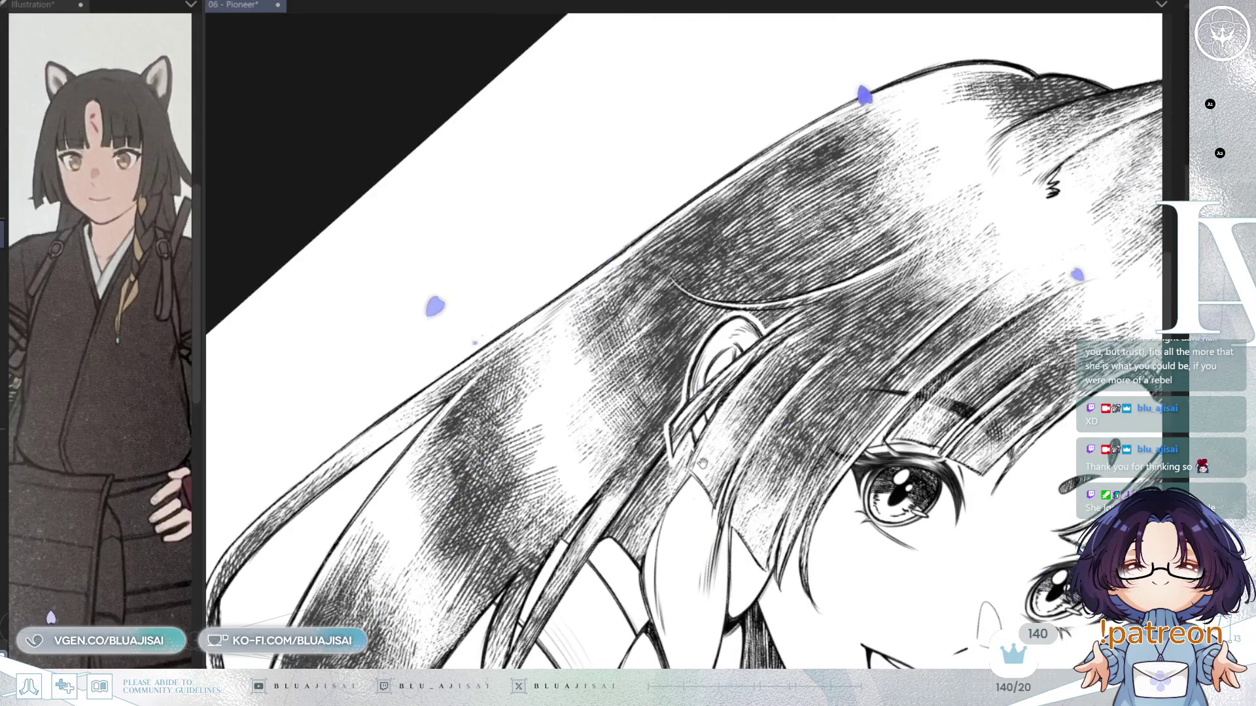
pyautogui.moveTo(621, 471); pyautogui.dragTo(673, 314)
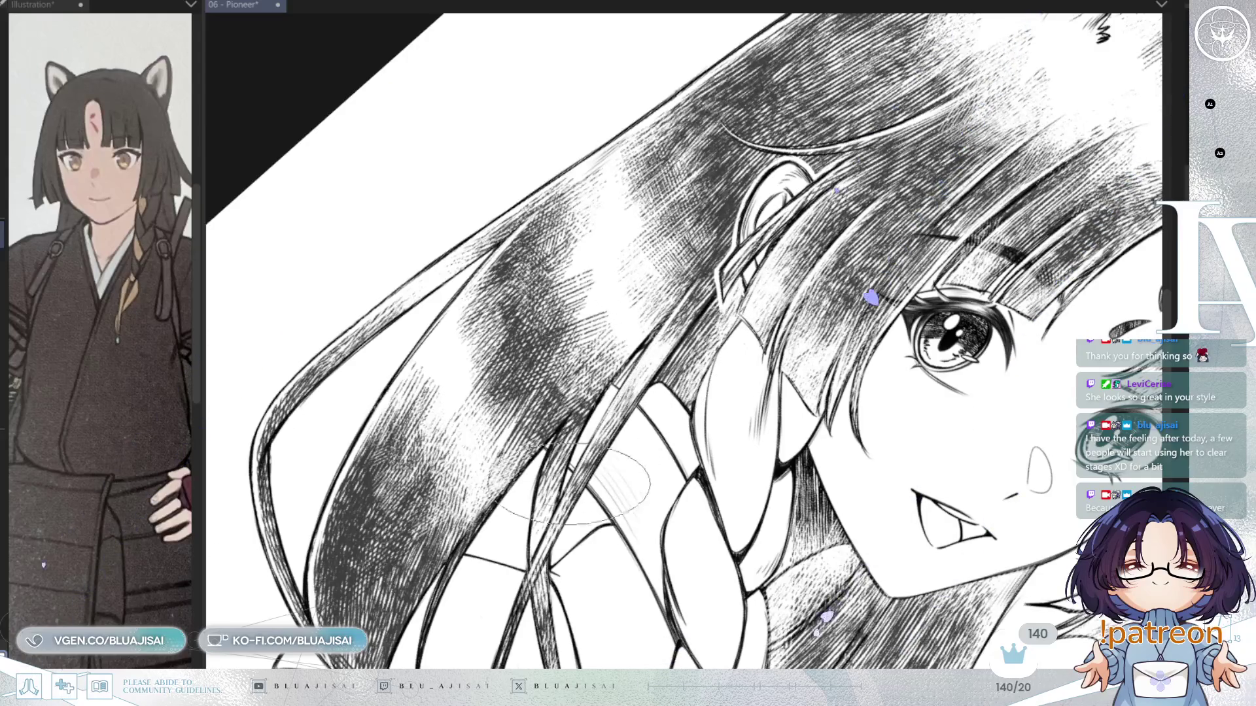
pyautogui.moveTo(569, 490); pyautogui.dragTo(602, 338)
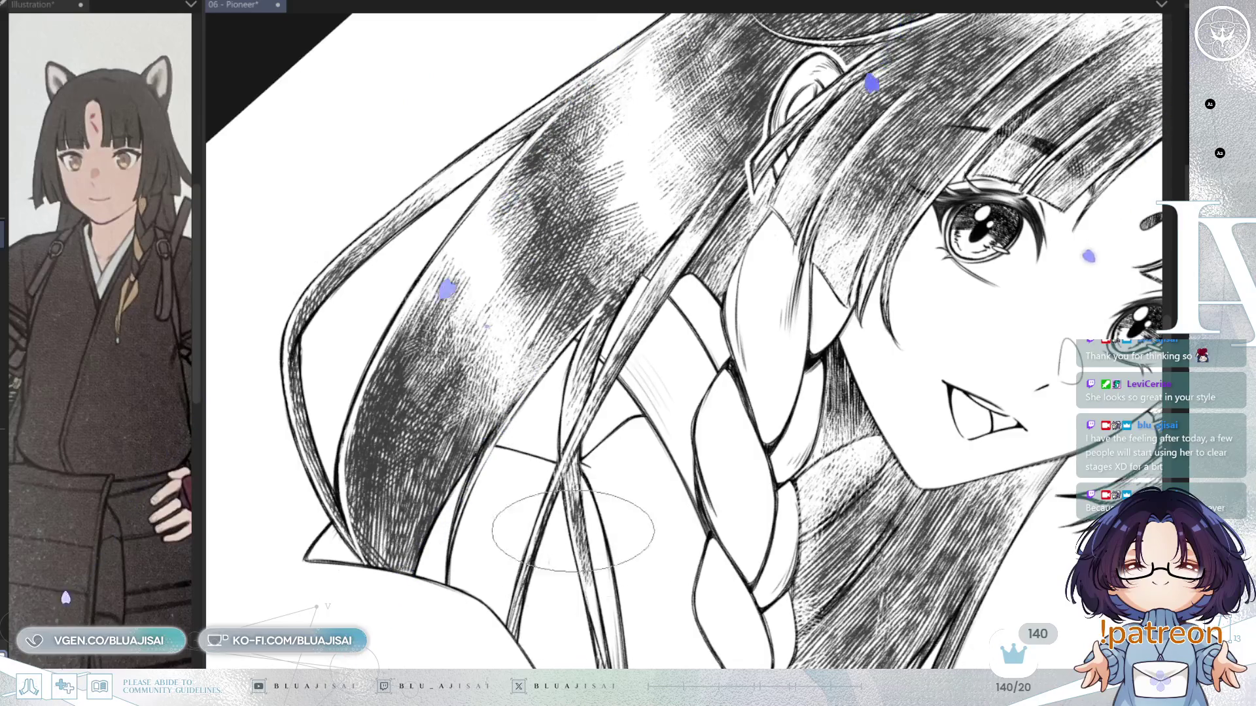
pyautogui.moveTo(592, 469); pyautogui.dragTo(600, 434)
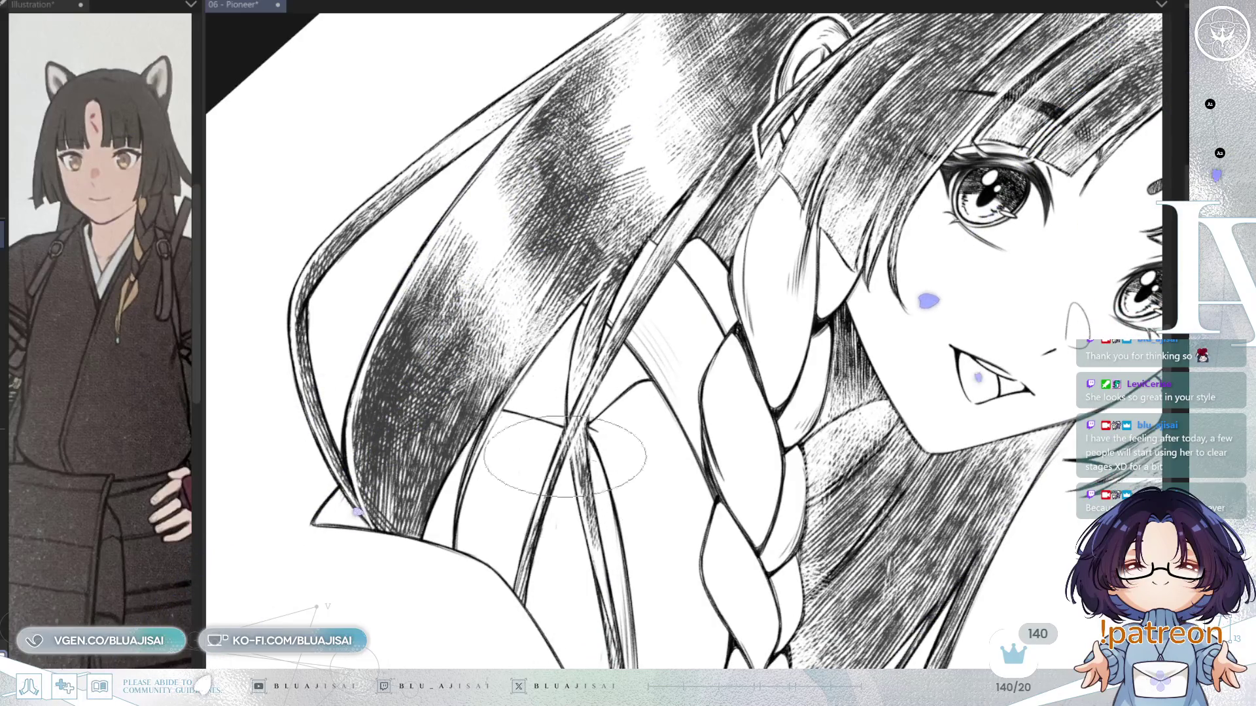
pyautogui.scroll(-2, 650, 301)
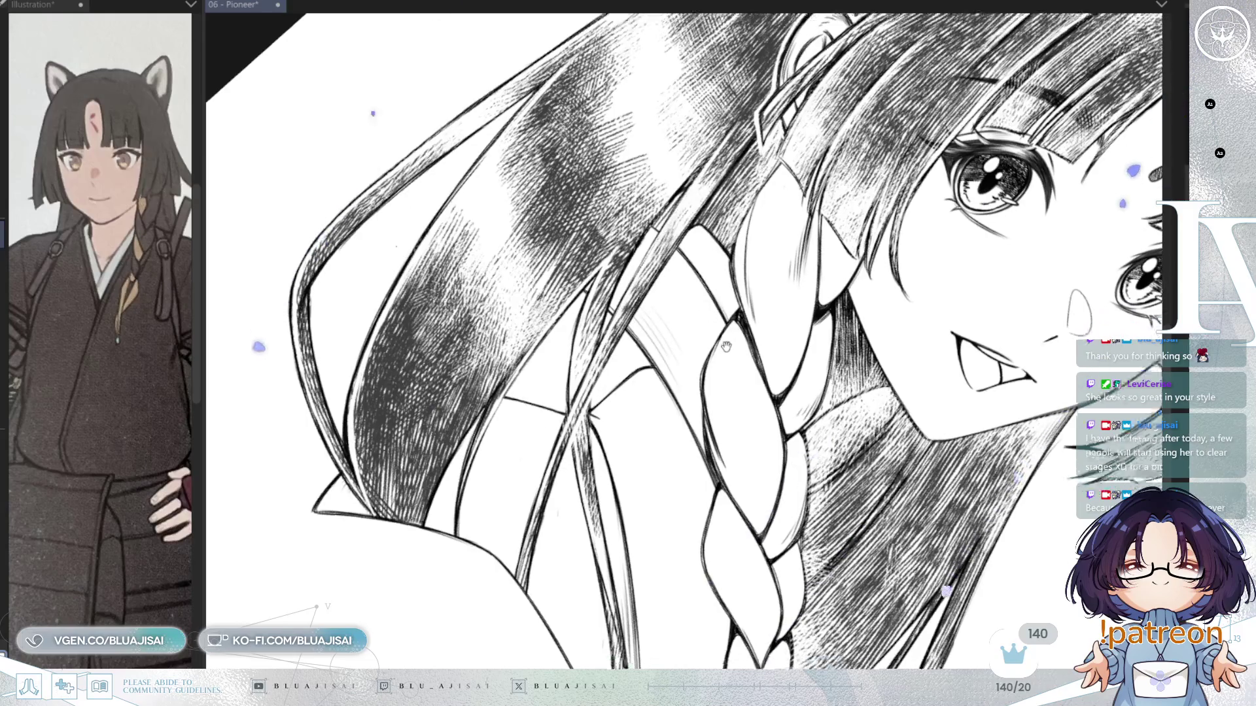
# Frame the braid and face, then mirror the canvas view to check proportions
pyautogui.moveTo(651, 356)
pyautogui.mouseDown()
pyautogui.moveTo(547, 359)
pyautogui.moveTo(658, 392)
pyautogui.moveTo(715, 532)
pyautogui.moveTo(754, 476)
pyautogui.moveTo(729, 407)
pyautogui.mouseUp()
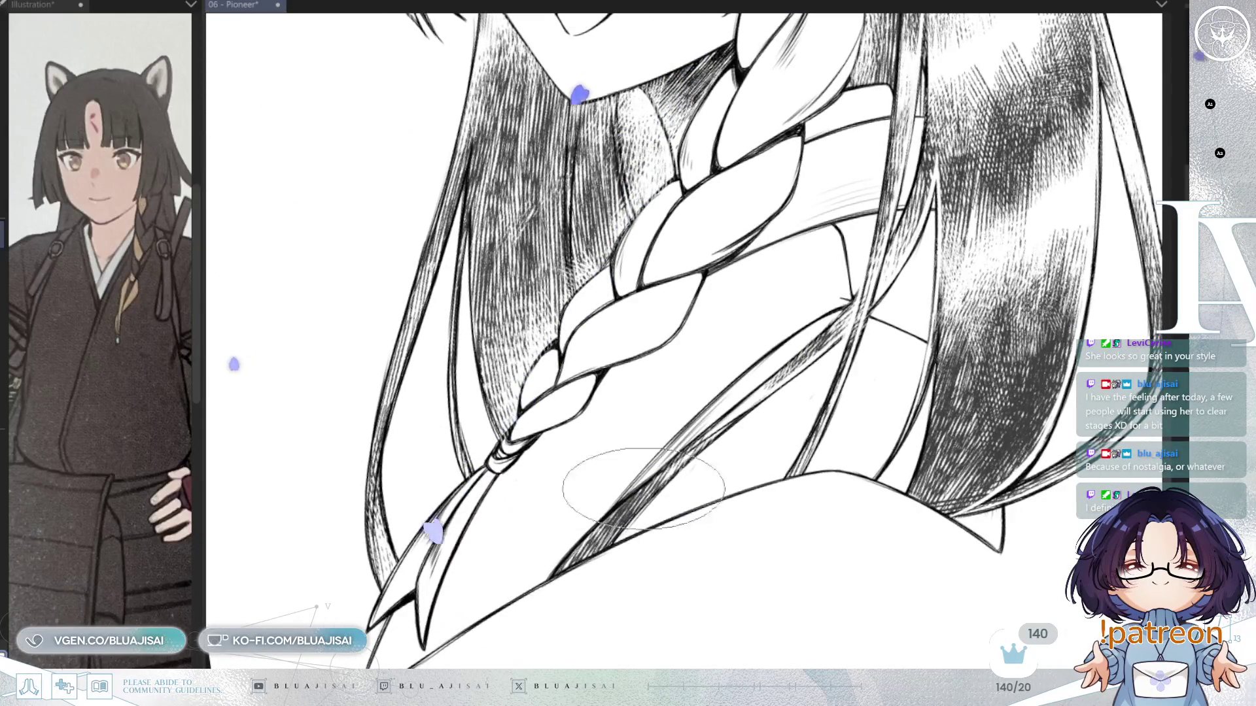
pyautogui.moveTo(646, 394)
pyautogui.mouseDown()
pyautogui.moveTo(690, 494)
pyautogui.moveTo(726, 641)
pyautogui.moveTo(718, 371)
pyautogui.mouseUp()
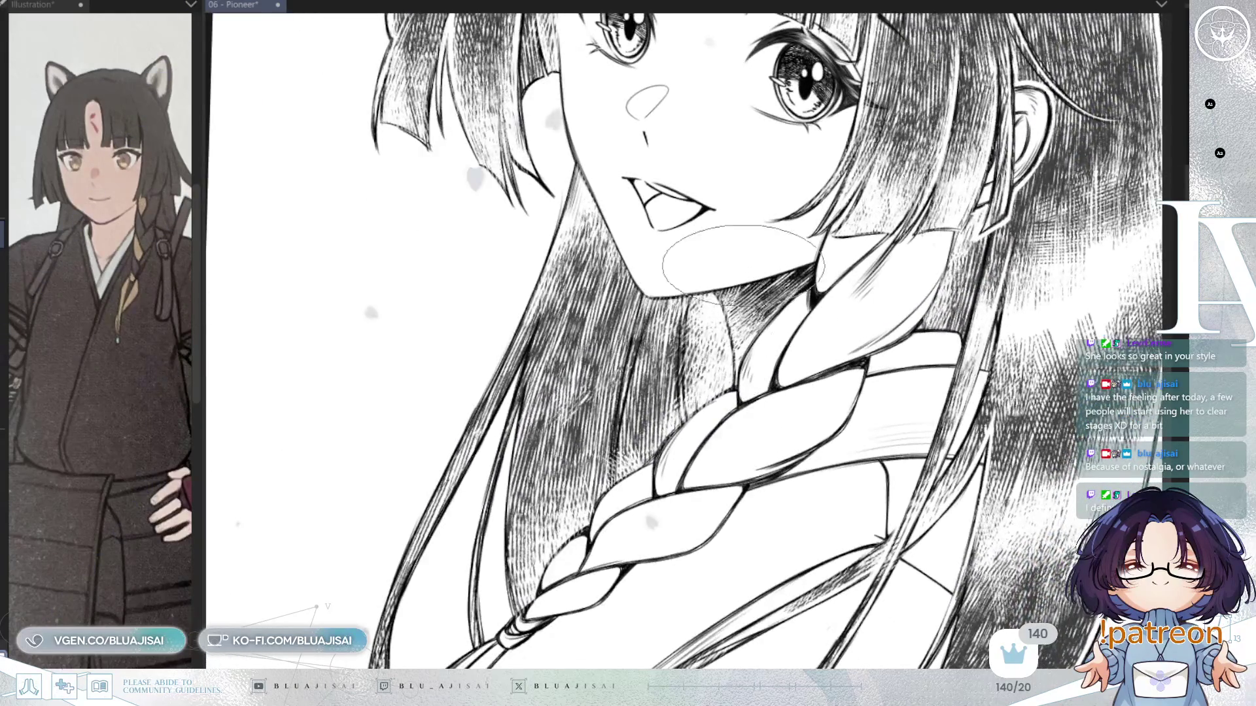
pyautogui.press('h')
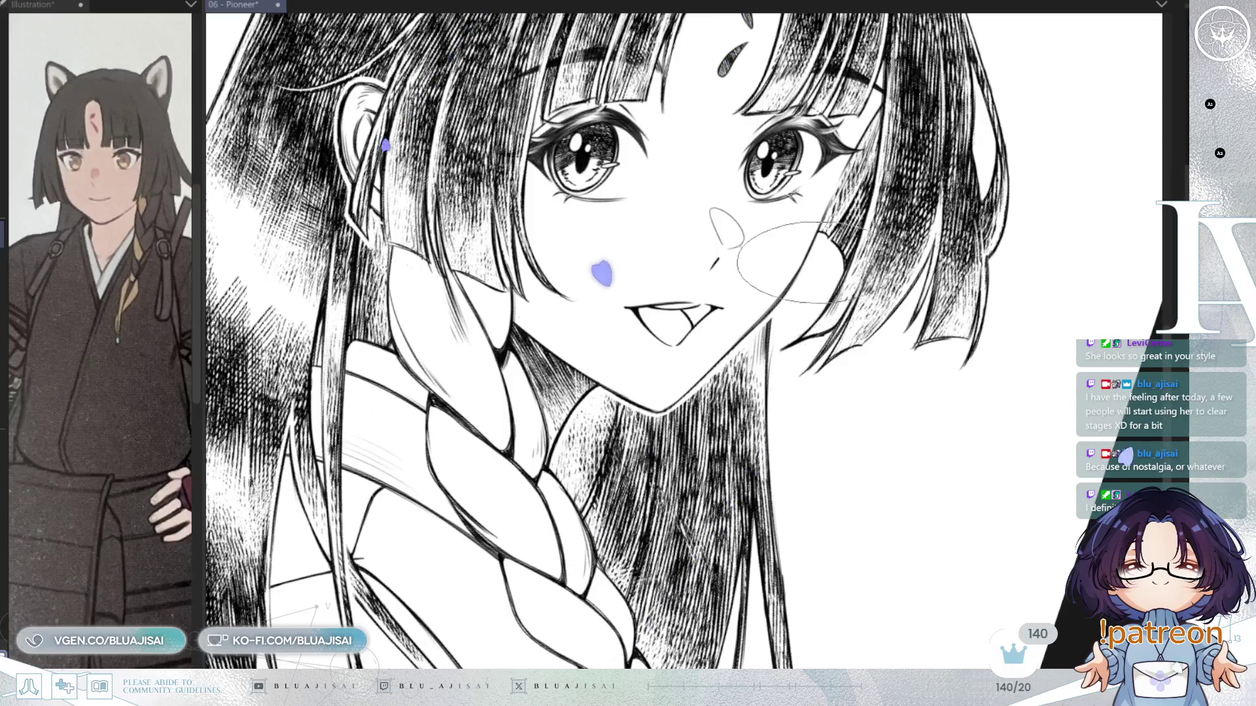
# Center the view on the face and bring more of the braid into view
pyautogui.moveTo(726, 262); pyautogui.dragTo(677, 376)
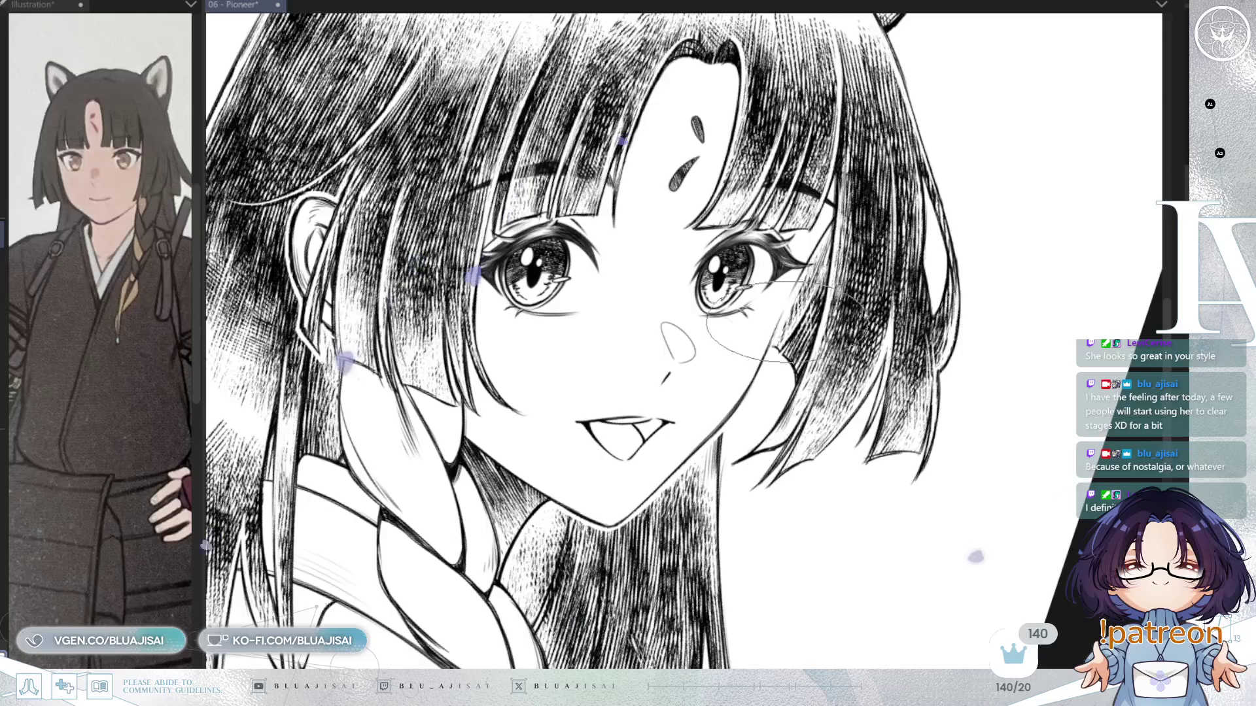
pyautogui.scroll(-3, 928, 214)
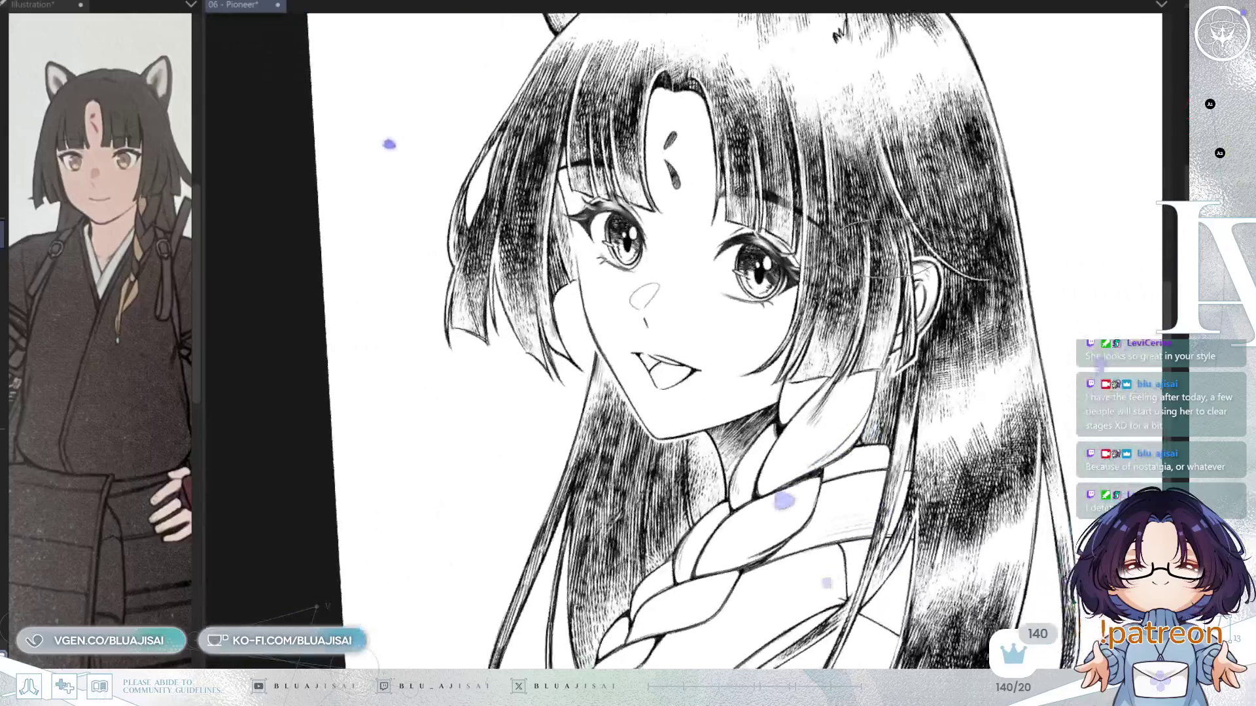
pyautogui.moveTo(873, 481); pyautogui.dragTo(853, 354)
pyautogui.scroll(3, 841, 377)
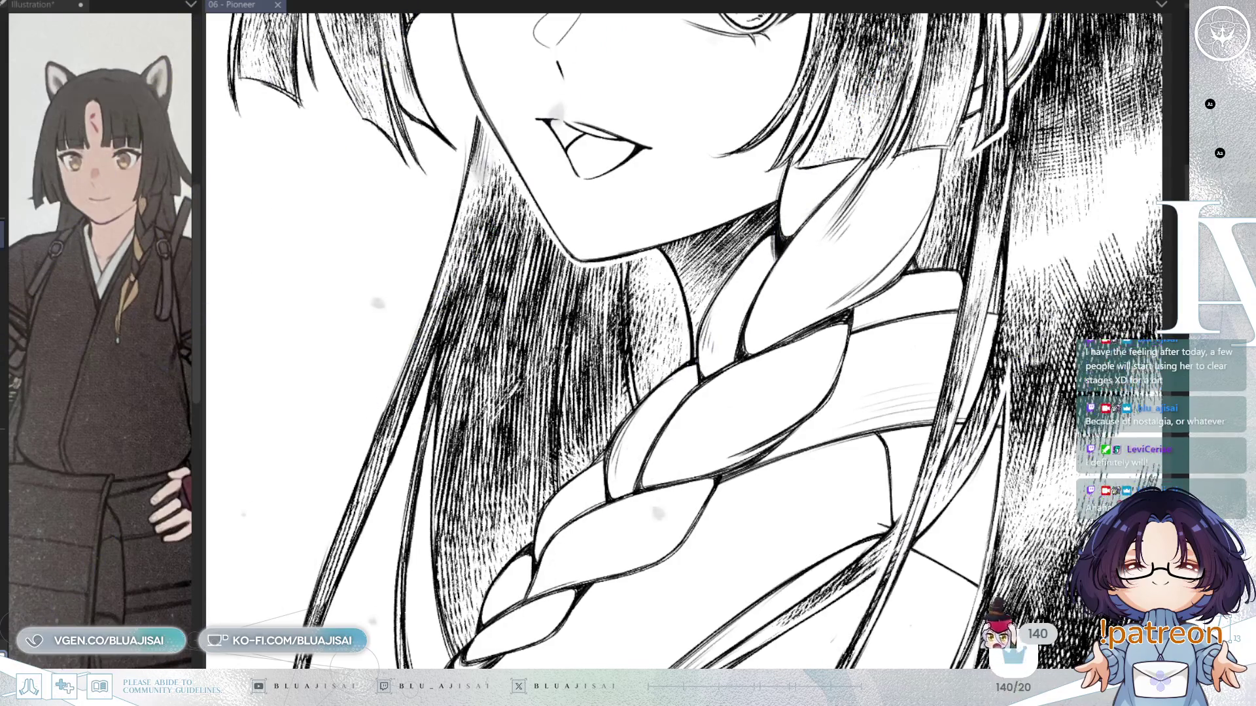
# Add hatching strokes around the braid, then inspect it down to its tied end
pyautogui.moveTo(648, 405); pyautogui.dragTo(664, 419)
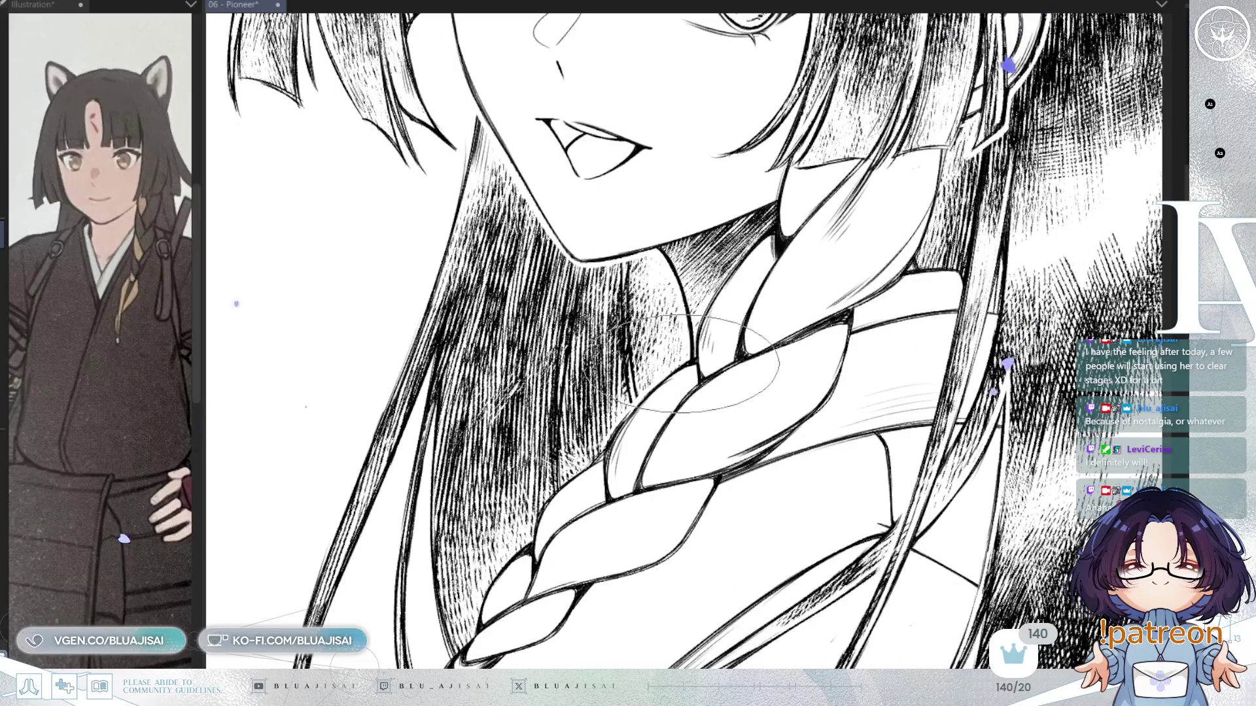
pyautogui.moveTo(657, 435); pyautogui.dragTo(710, 363)
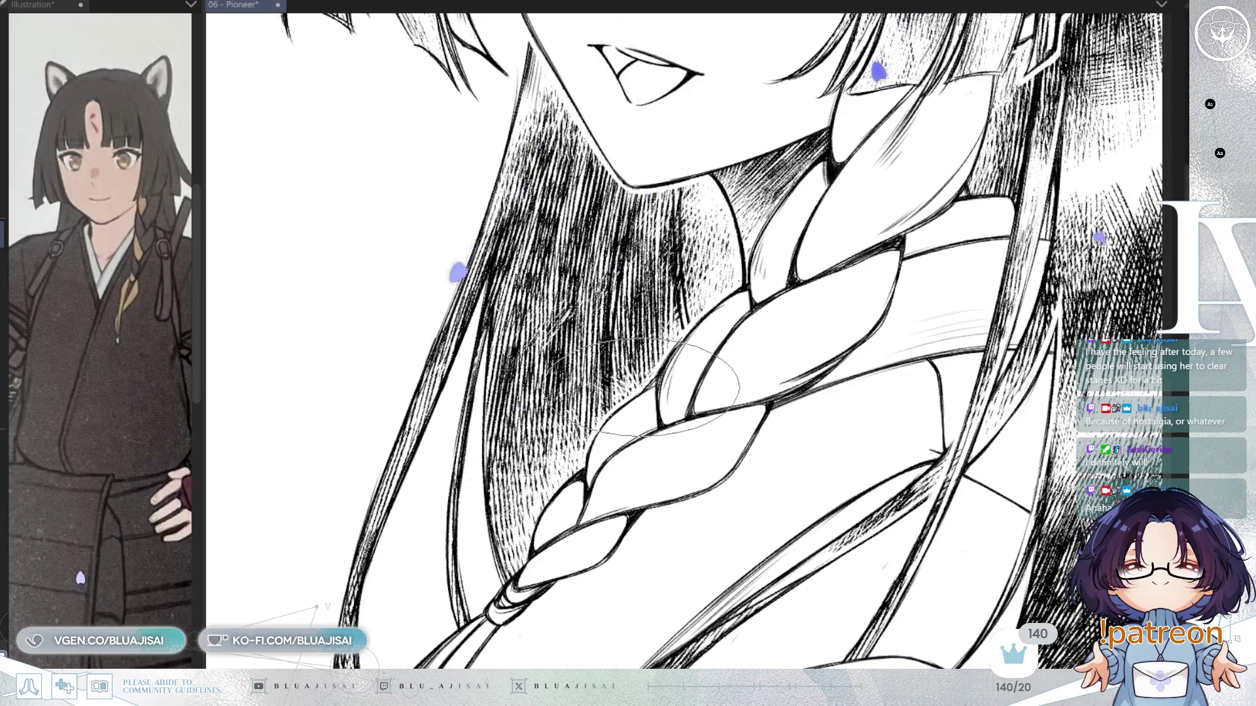
pyautogui.moveTo(591, 471); pyautogui.dragTo(608, 407)
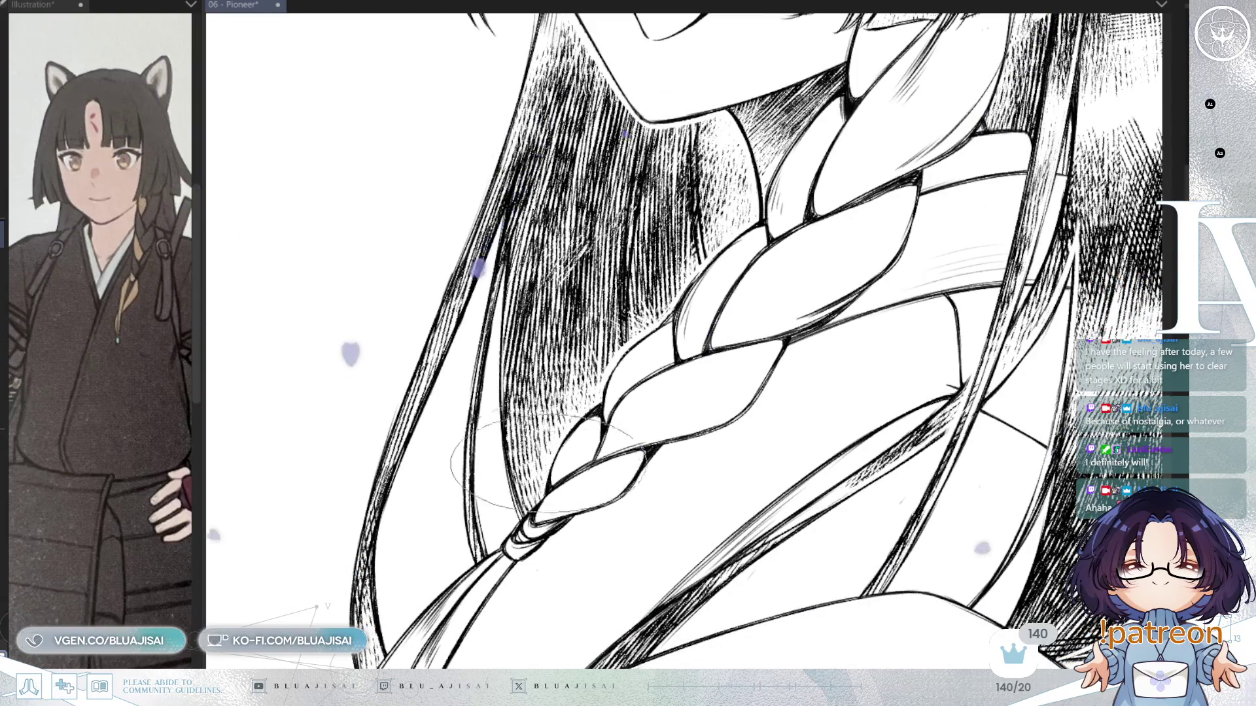
pyautogui.moveTo(525, 508); pyautogui.dragTo(545, 450)
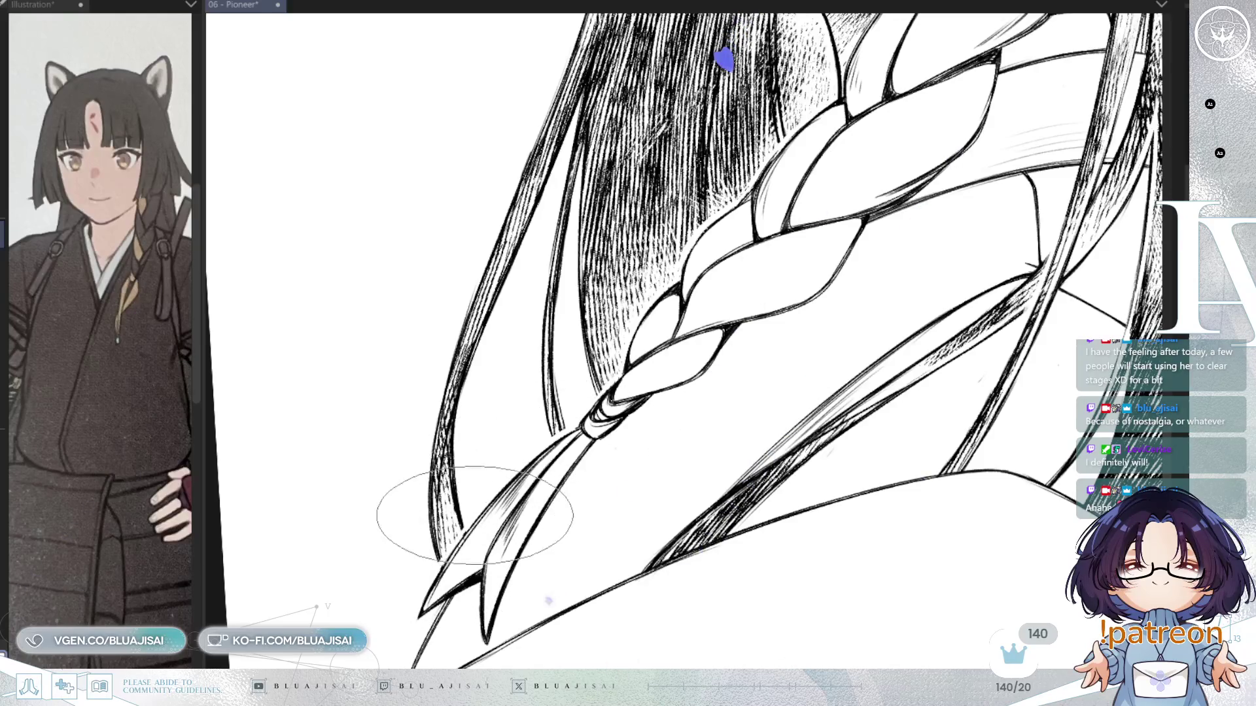
pyautogui.scroll(5, 582, 379)
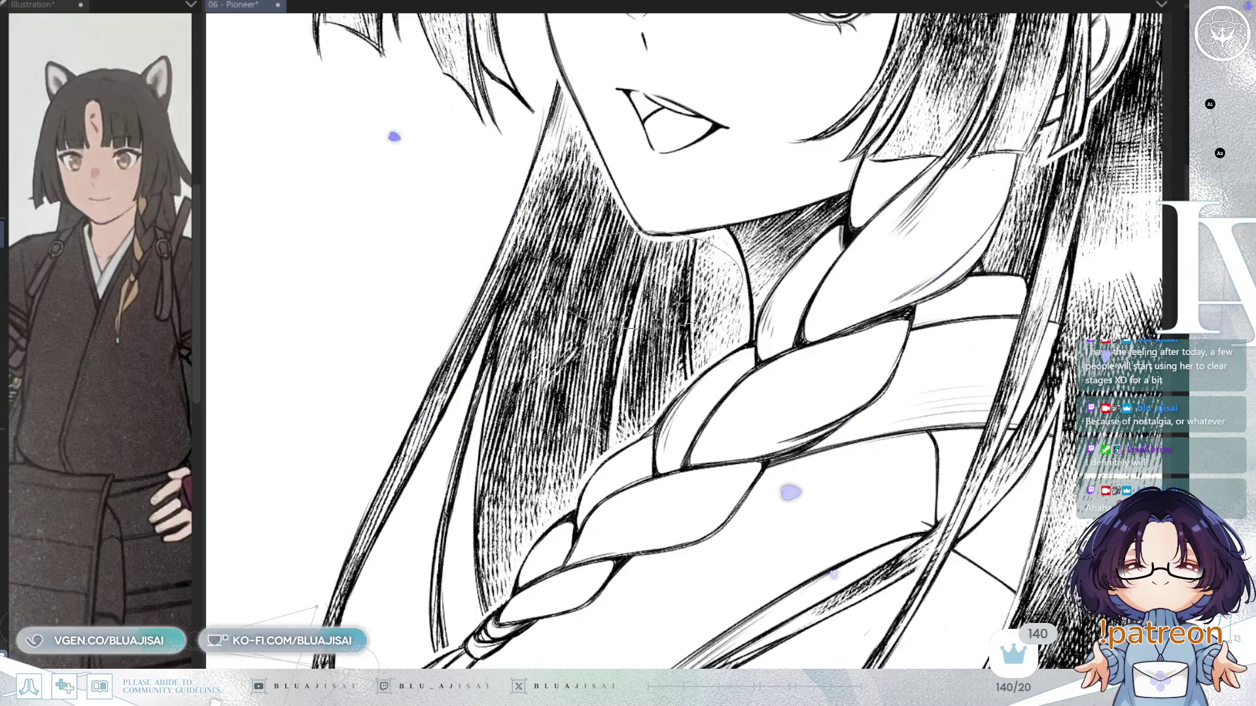
pyautogui.moveTo(637, 329)
pyautogui.mouseDown()
pyautogui.moveTo(671, 378)
pyautogui.moveTo(675, 471)
pyautogui.mouseUp()
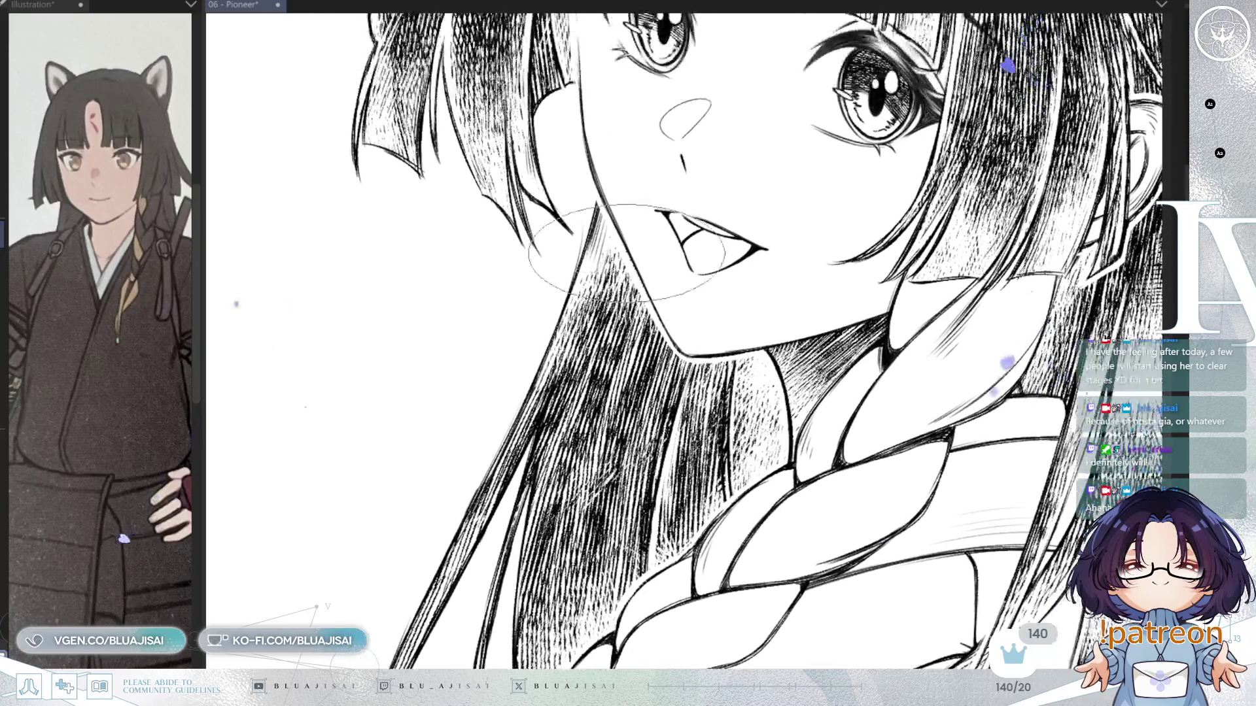
pyautogui.moveTo(674, 330)
pyautogui.mouseDown()
pyautogui.moveTo(713, 354)
pyautogui.moveTo(654, 324)
pyautogui.mouseUp()
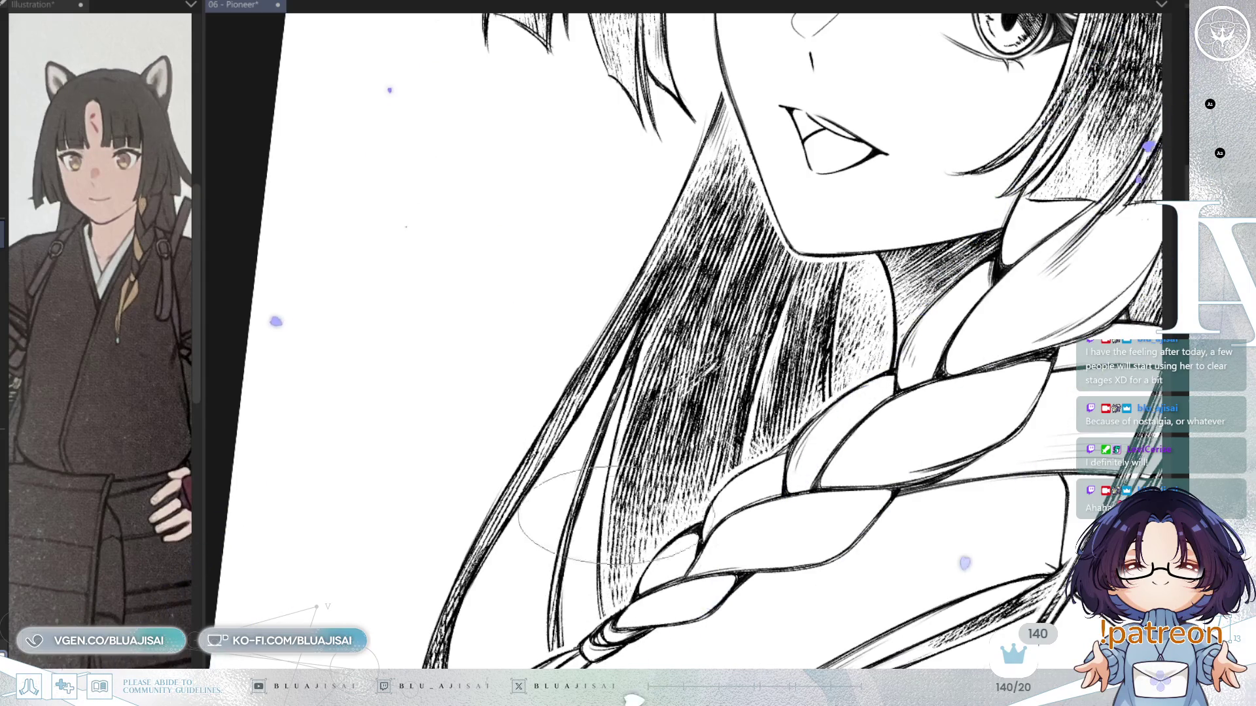
# Zoom out and mirror the canvas briefly to check the whole drawing
pyautogui.scroll(-2, 893, 372)
pyautogui.scroll(-4, 719, 340)
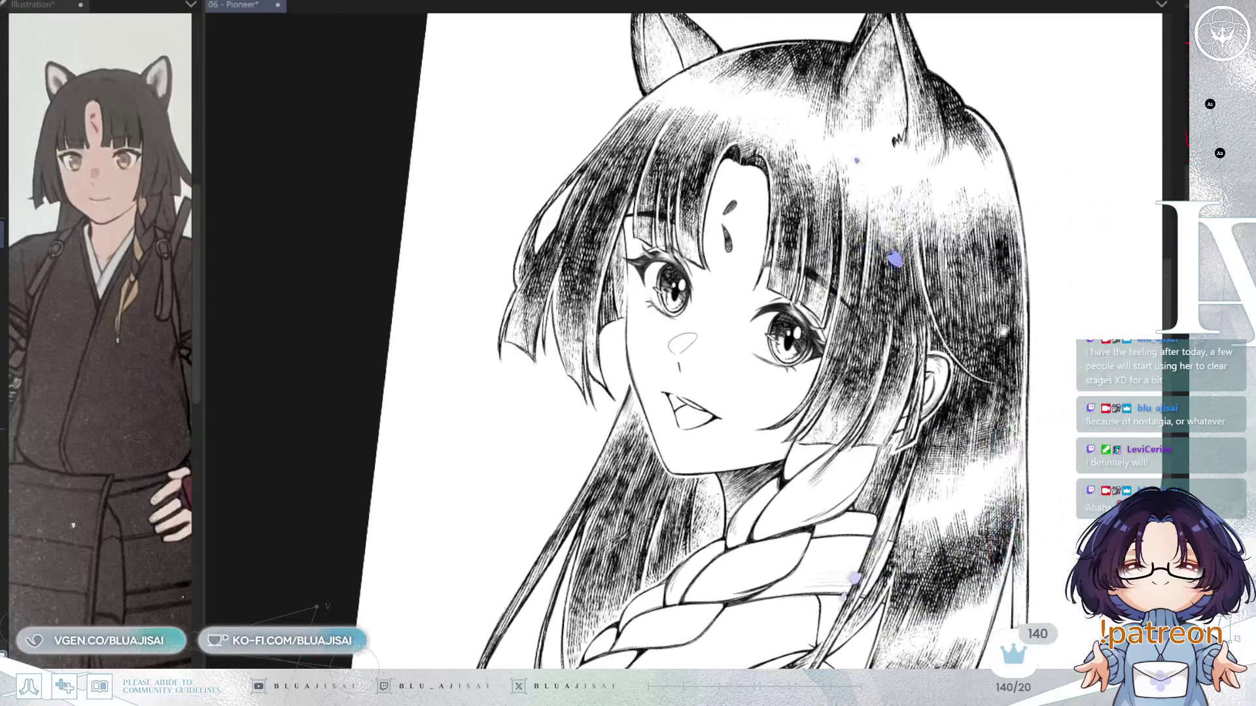
pyautogui.scroll(3, 719, 340)
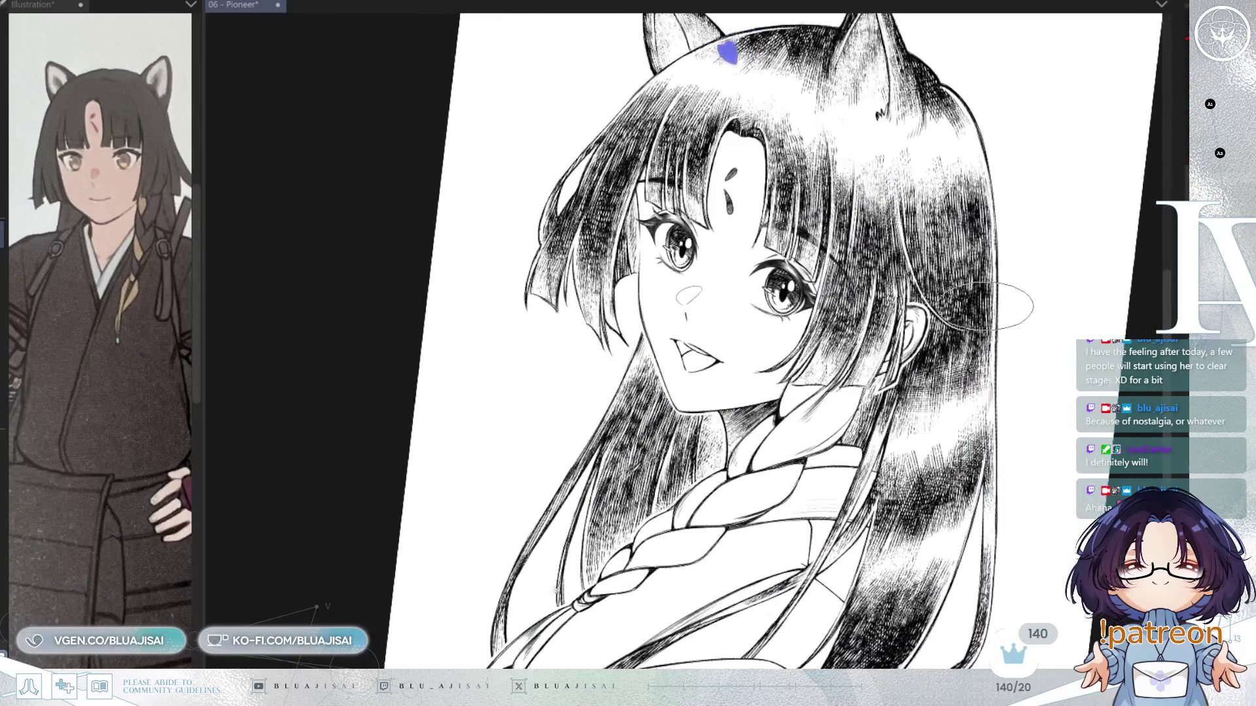
pyautogui.scroll(-4, 719, 340)
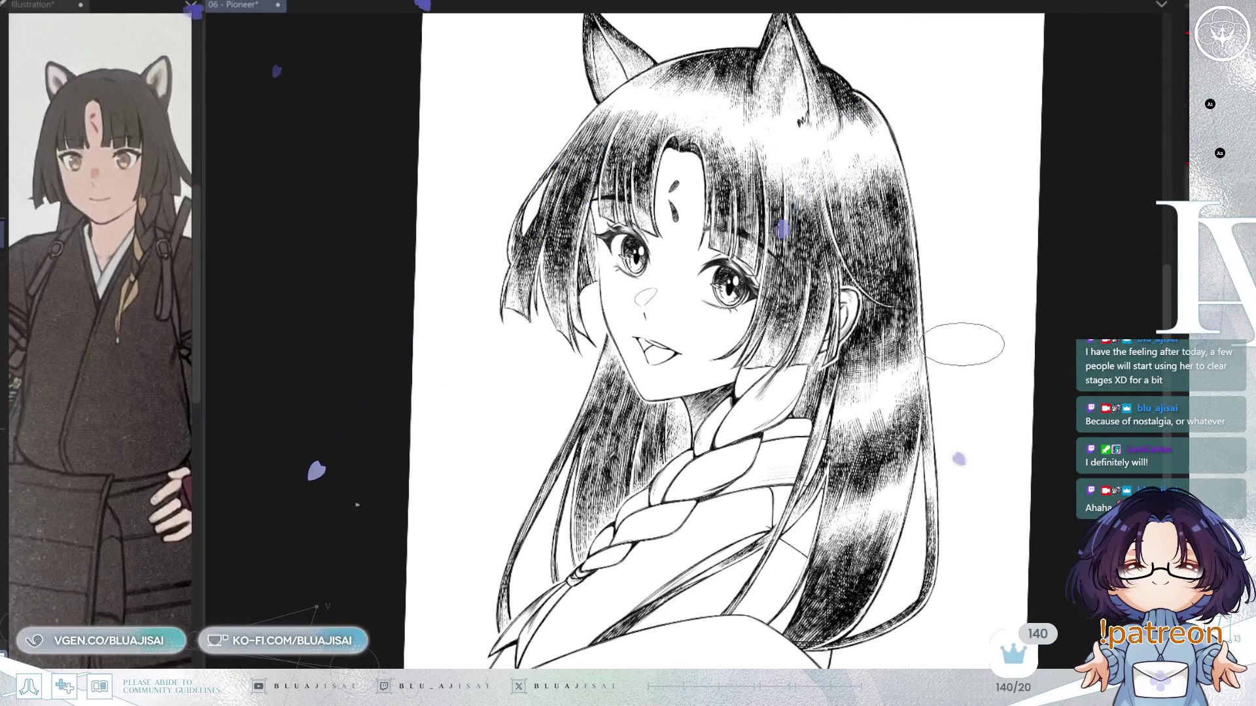
pyautogui.press('h')
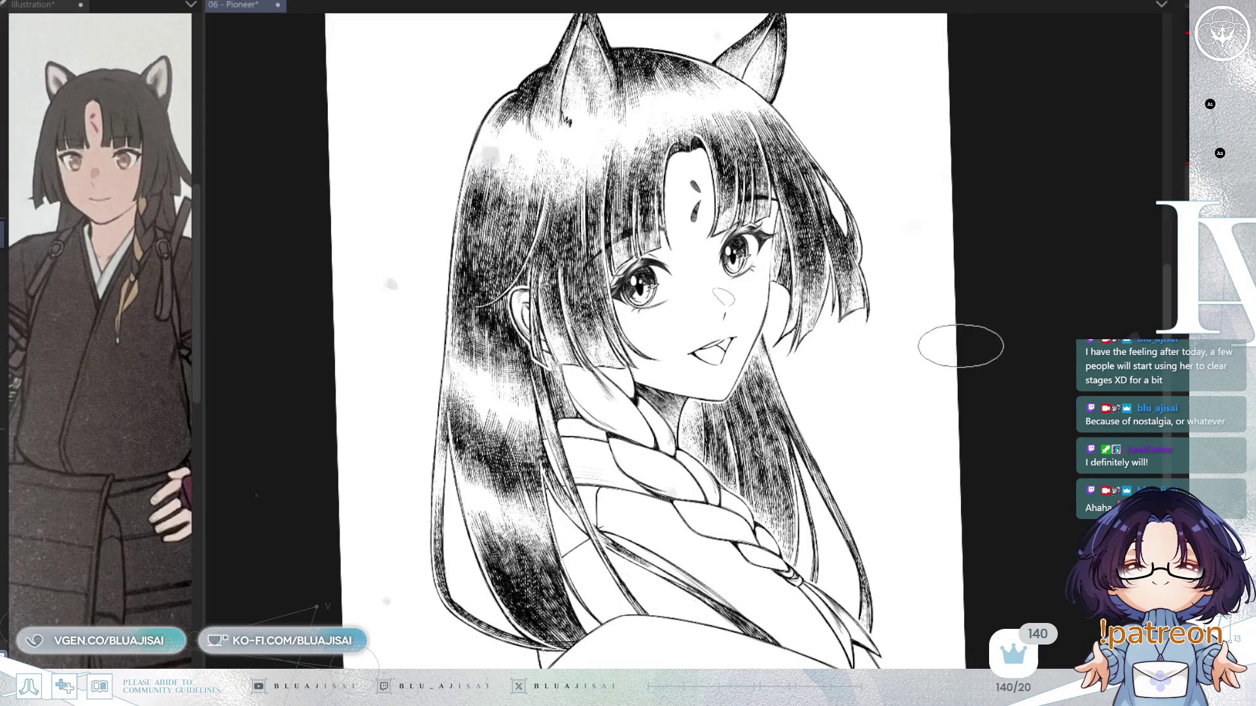
pyautogui.press('h')
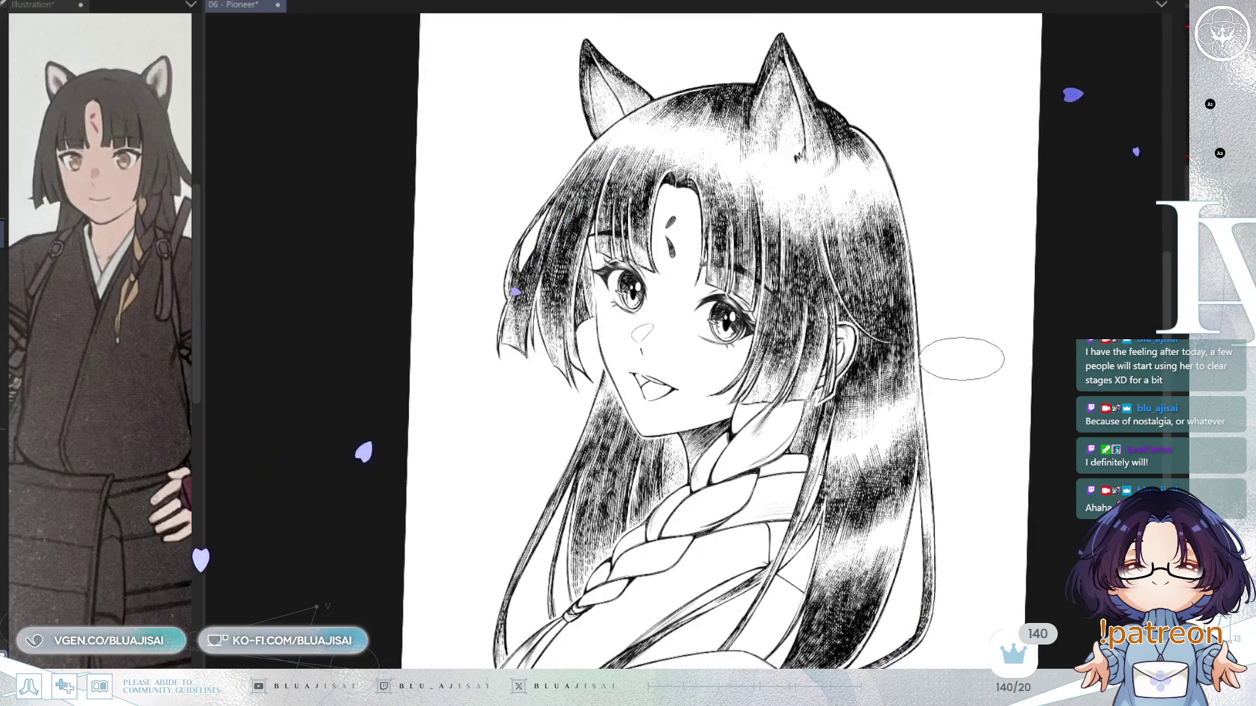
# Zoom in on the mouth and hatch the upper lip's left corner dark
pyautogui.hotkey('ctrl', '+')
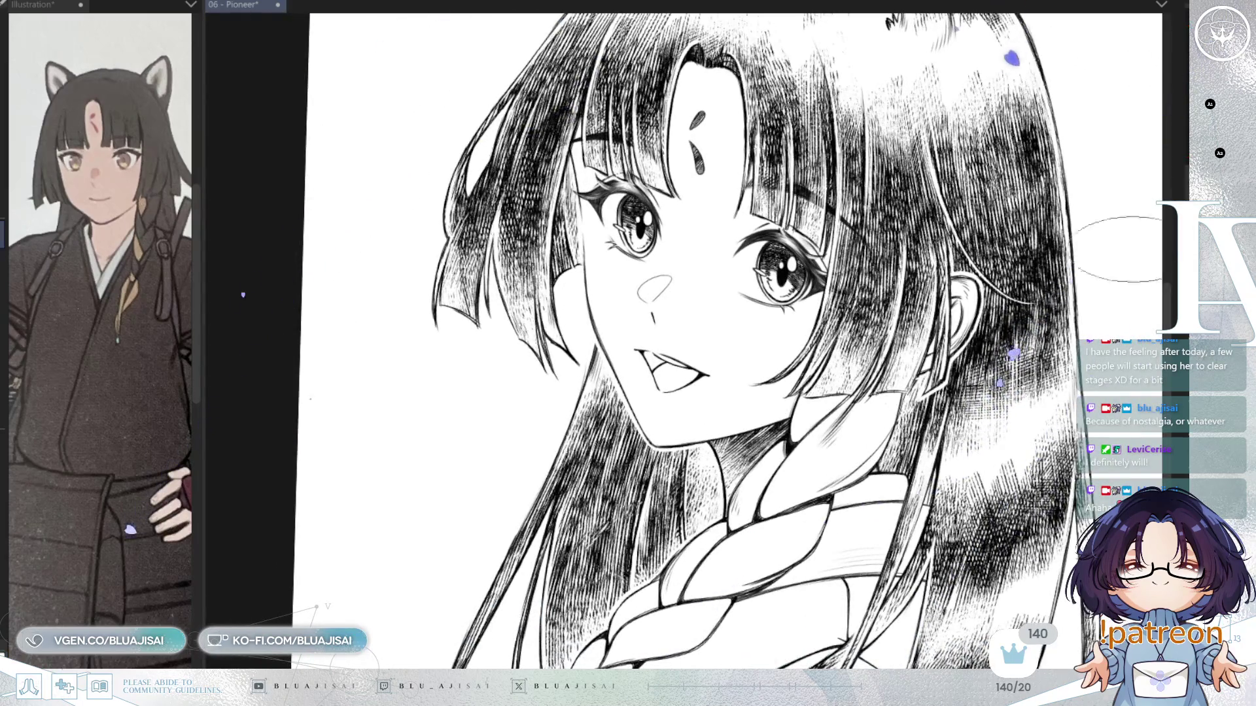
pyautogui.hotkey('ctrl', '+')
pyautogui.hotkey('ctrl', '+')
pyautogui.hotkey('ctrl', '+')
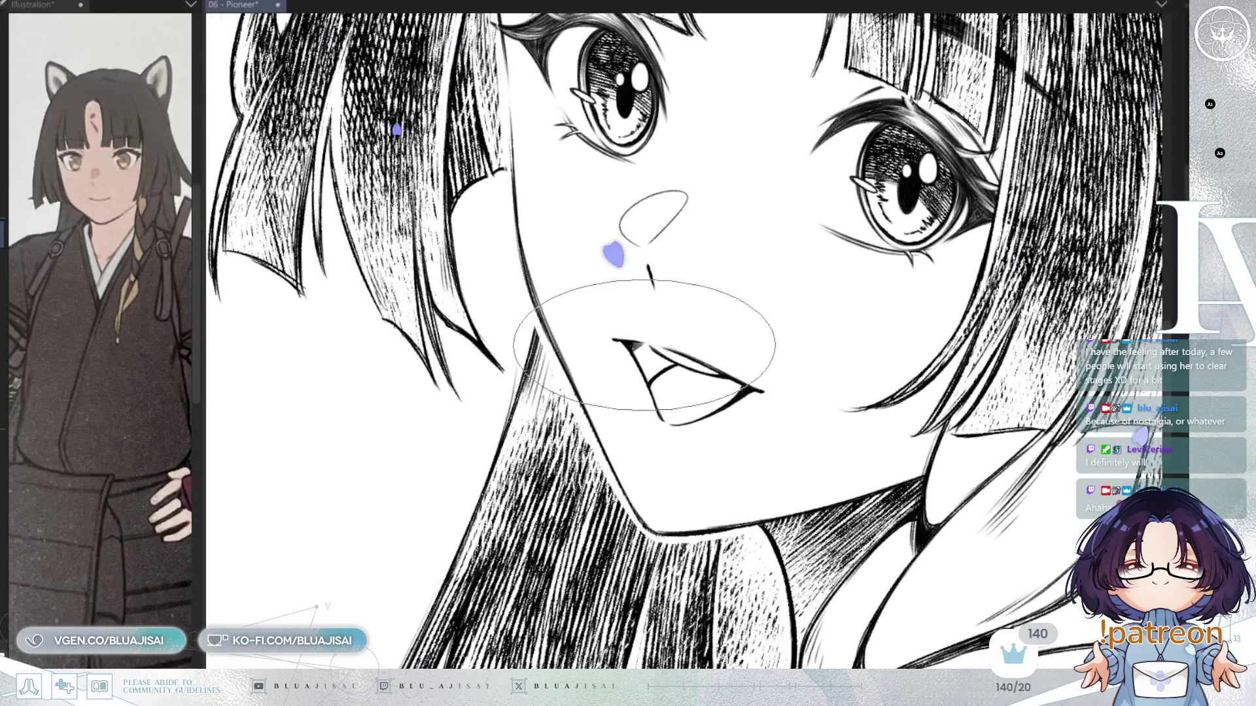
pyautogui.moveTo(632, 345)
pyautogui.mouseDown()
pyautogui.moveTo(648, 358)
pyautogui.moveTo(636, 381)
pyautogui.mouseUp()
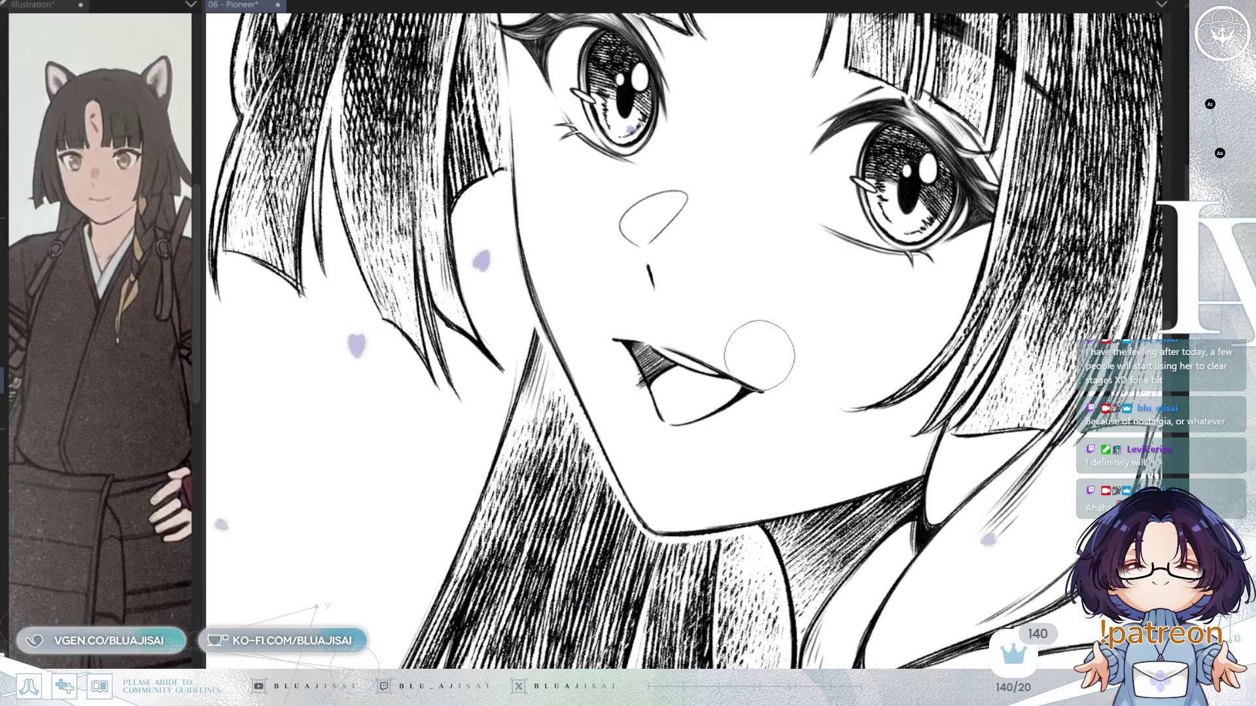
pyautogui.press('h')
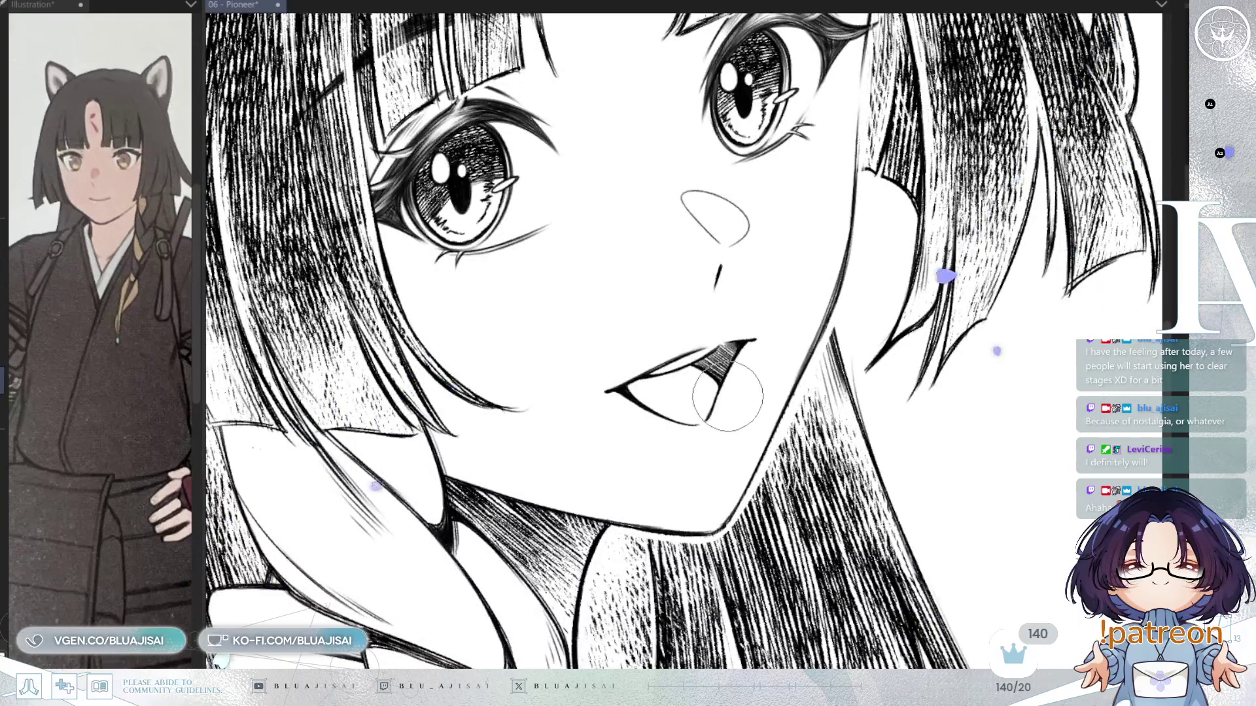
pyautogui.press('h')
pyautogui.scroll(-5, 763, 337)
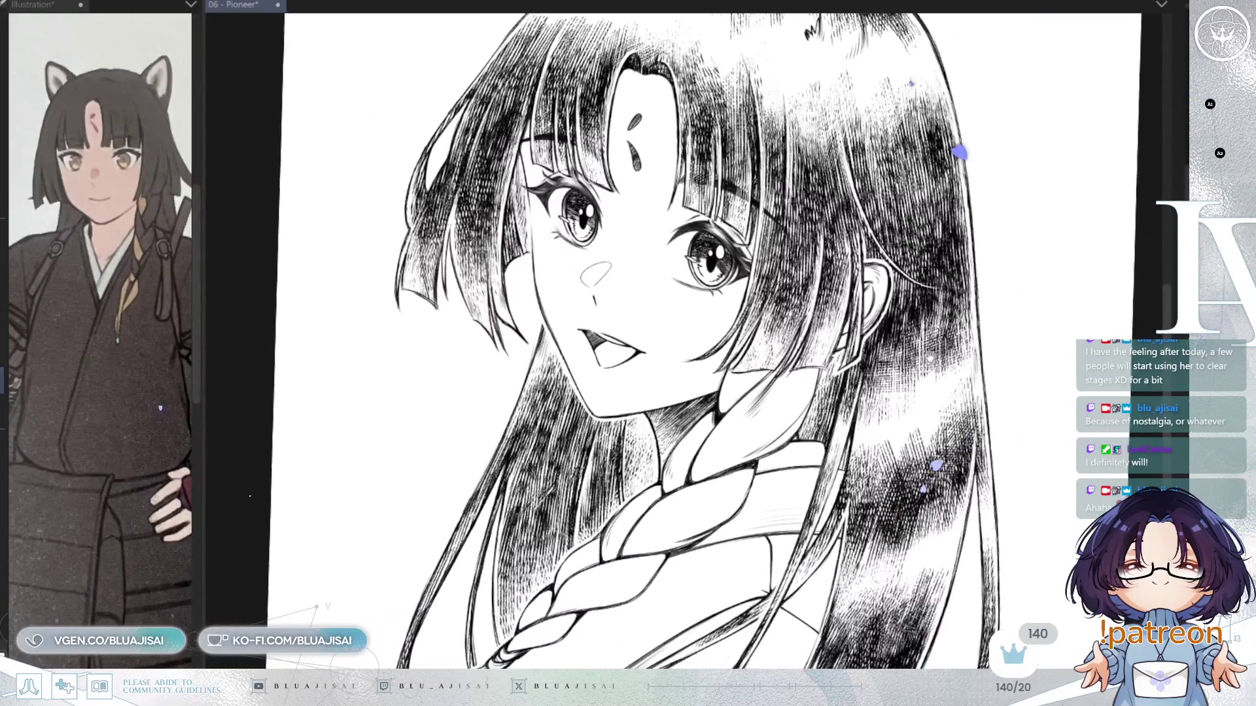
# Shade the braid's upper loops beside her face with dense dark hatching
pyautogui.moveTo(720, 393); pyautogui.dragTo(752, 386)
pyautogui.moveTo(923, 384); pyautogui.dragTo(932, 363)
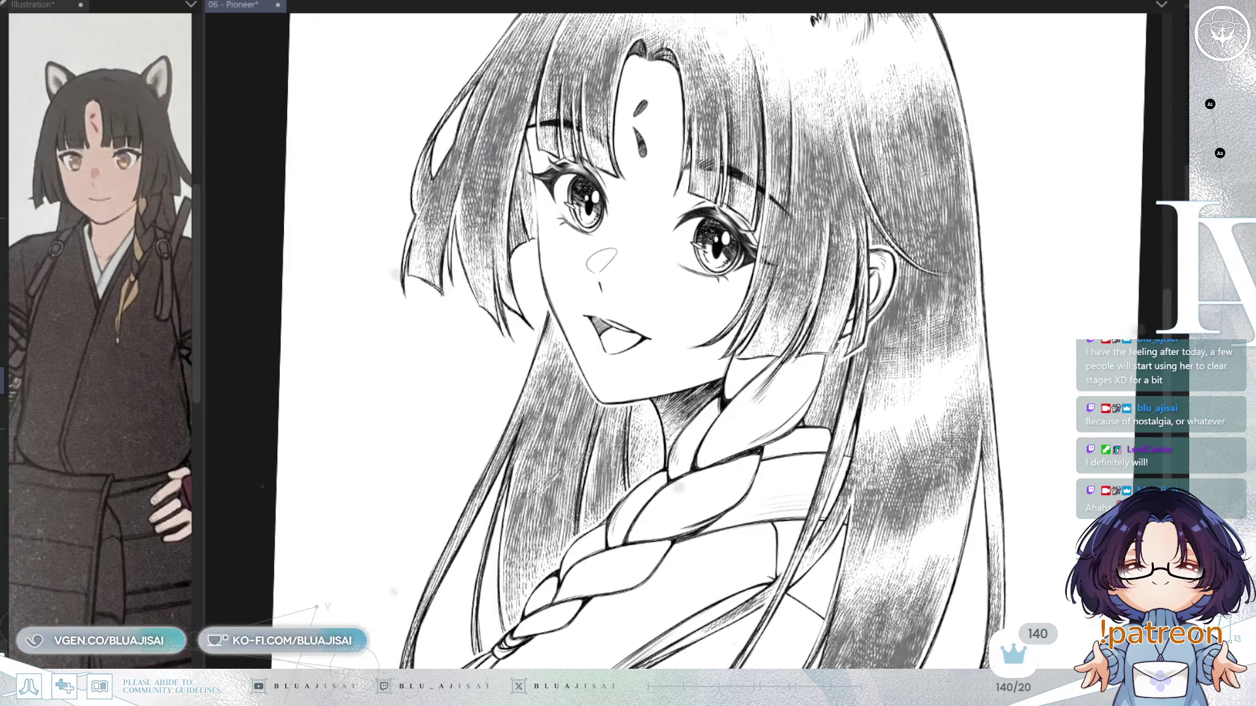
pyautogui.moveTo(781, 491)
pyautogui.mouseDown()
pyautogui.moveTo(804, 420)
pyautogui.moveTo(860, 401)
pyautogui.mouseUp()
pyautogui.moveTo(860, 252)
pyautogui.mouseDown()
pyautogui.moveTo(844, 243)
pyautogui.moveTo(861, 250)
pyautogui.moveTo(863, 275)
pyautogui.moveTo(852, 326)
pyautogui.moveTo(818, 298)
pyautogui.moveTo(785, 353)
pyautogui.moveTo(798, 366)
pyautogui.moveTo(876, 327)
pyautogui.moveTo(810, 327)
pyautogui.moveTo(756, 377)
pyautogui.moveTo(818, 366)
pyautogui.moveTo(850, 320)
pyautogui.moveTo(830, 308)
pyautogui.moveTo(840, 297)
pyautogui.moveTo(851, 313)
pyautogui.moveTo(824, 379)
pyautogui.moveTo(785, 366)
pyautogui.moveTo(693, 406)
pyautogui.moveTo(680, 425)
pyautogui.moveTo(713, 431)
pyautogui.moveTo(745, 402)
pyautogui.moveTo(713, 444)
pyautogui.moveTo(811, 380)
pyautogui.mouseUp()
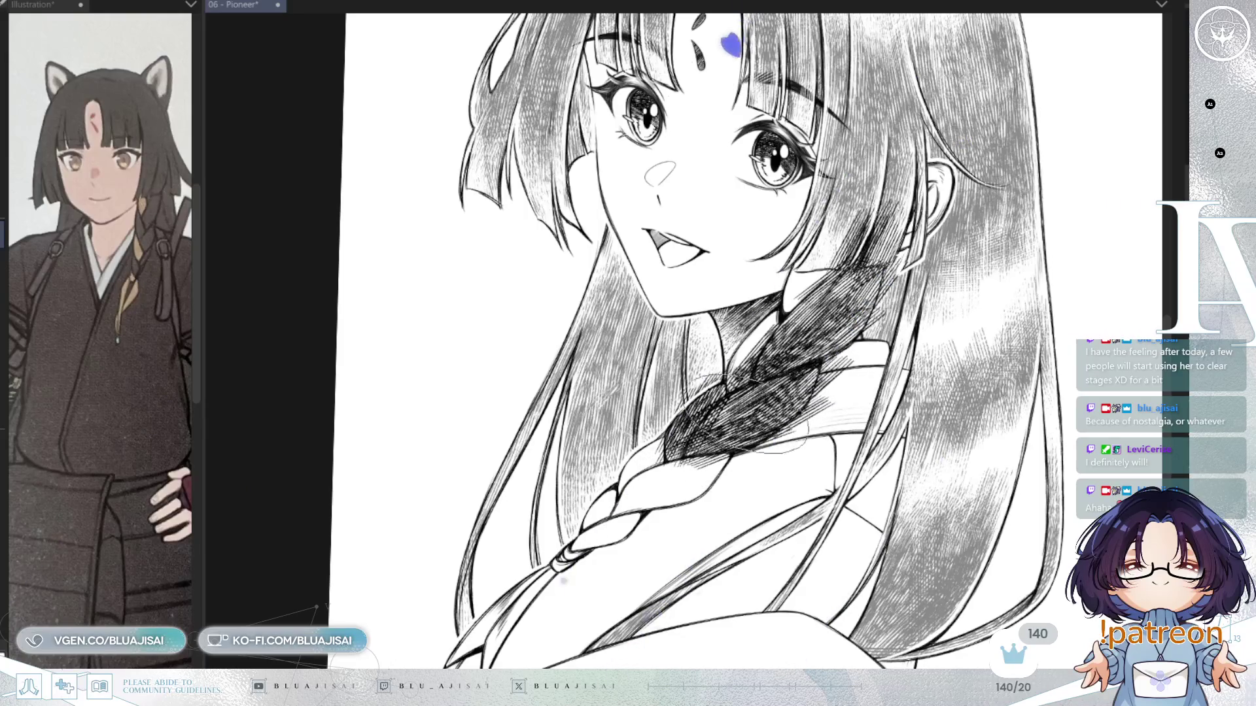
# Hatch the lower braid loops and the hair shadows beside the braid and cheek
pyautogui.moveTo(648, 464)
pyautogui.mouseDown()
pyautogui.moveTo(706, 419)
pyautogui.moveTo(692, 452)
pyautogui.mouseUp()
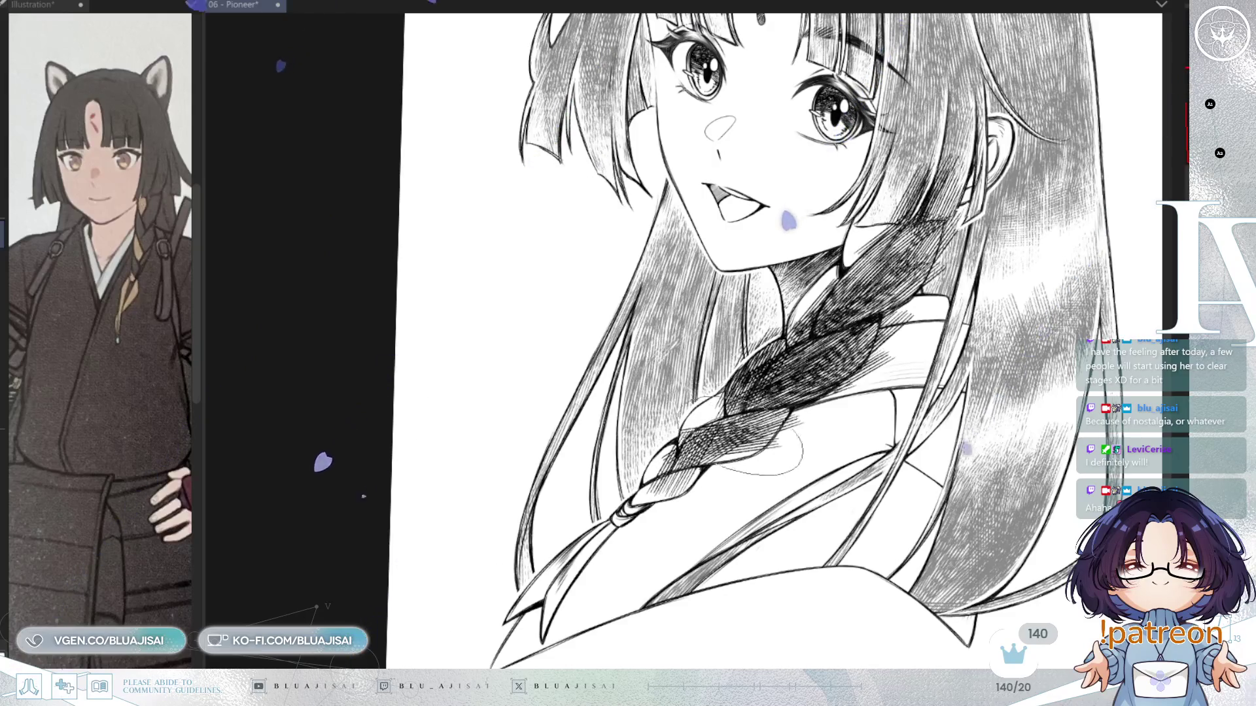
pyautogui.moveTo(654, 475)
pyautogui.mouseDown()
pyautogui.moveTo(681, 513)
pyautogui.moveTo(788, 429)
pyautogui.mouseUp()
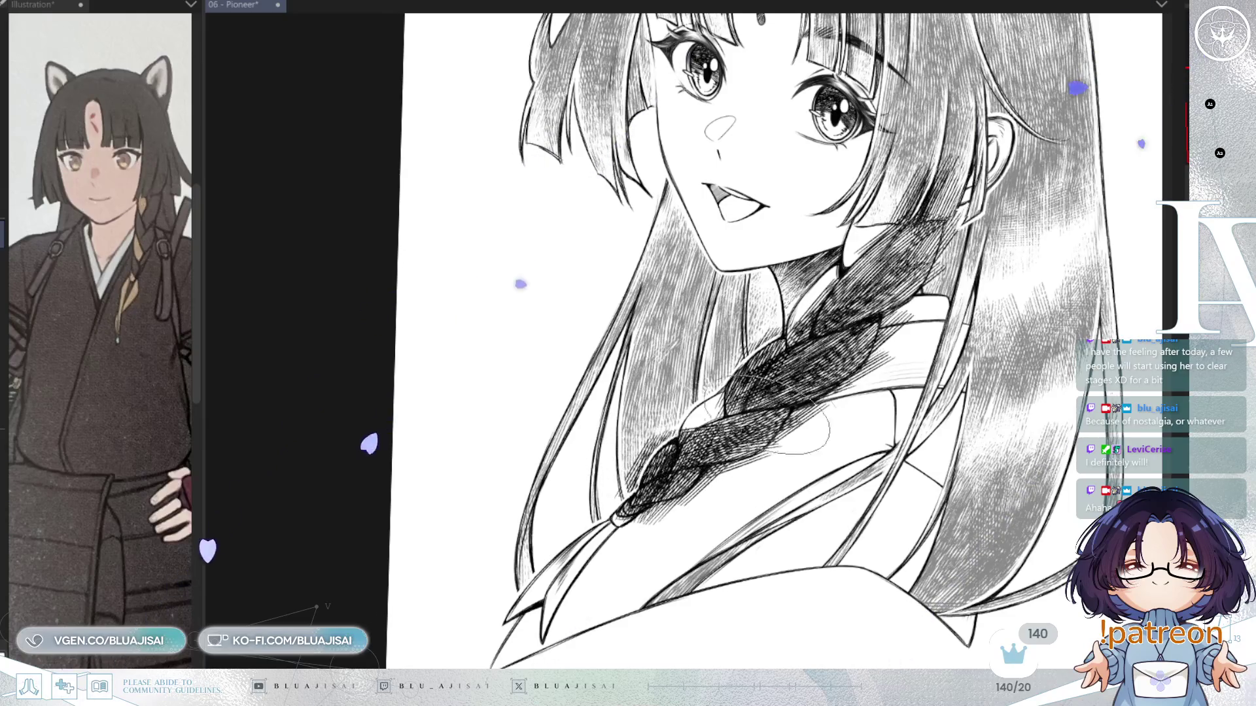
pyautogui.moveTo(975, 215)
pyautogui.mouseDown()
pyautogui.moveTo(916, 307)
pyautogui.moveTo(893, 388)
pyautogui.mouseUp()
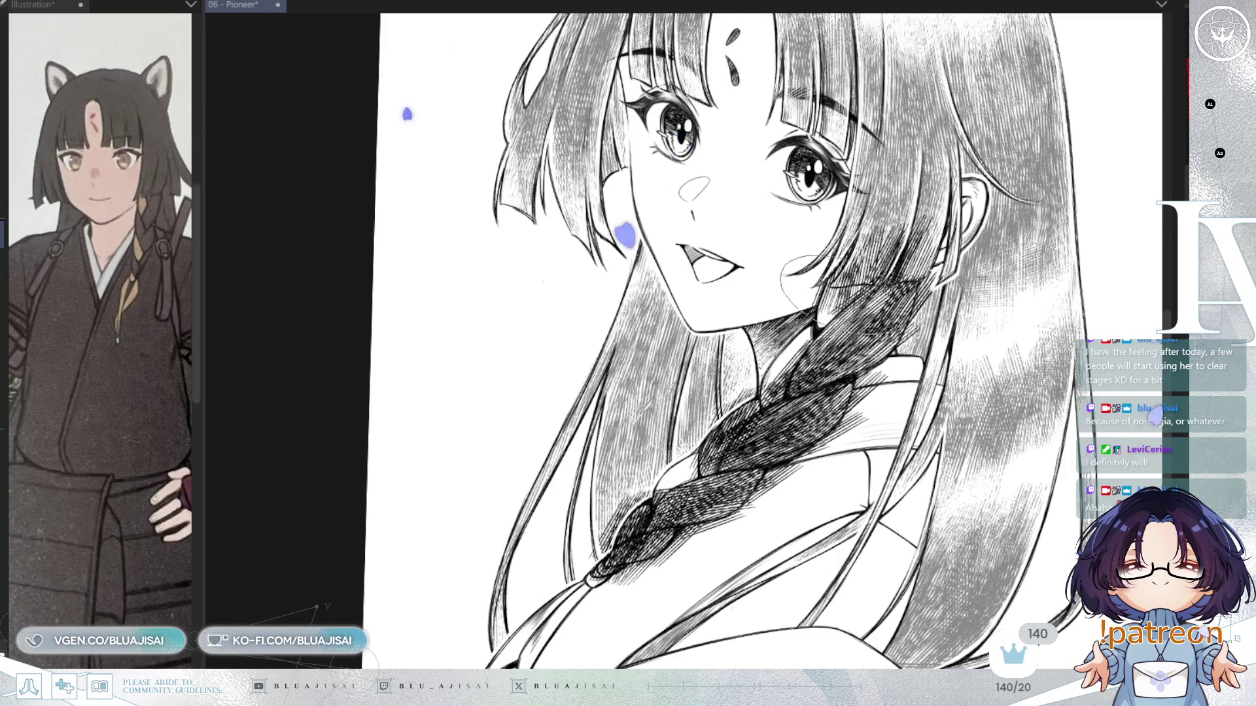
pyautogui.moveTo(850, 259)
pyautogui.mouseDown()
pyautogui.moveTo(824, 301)
pyautogui.moveTo(864, 269)
pyautogui.moveTo(805, 314)
pyautogui.moveTo(895, 288)
pyautogui.moveTo(831, 399)
pyautogui.mouseUp()
# Undo the hair hatching and lighten the braid's dense black hatching to grey
pyautogui.scroll(3, 865, 389)
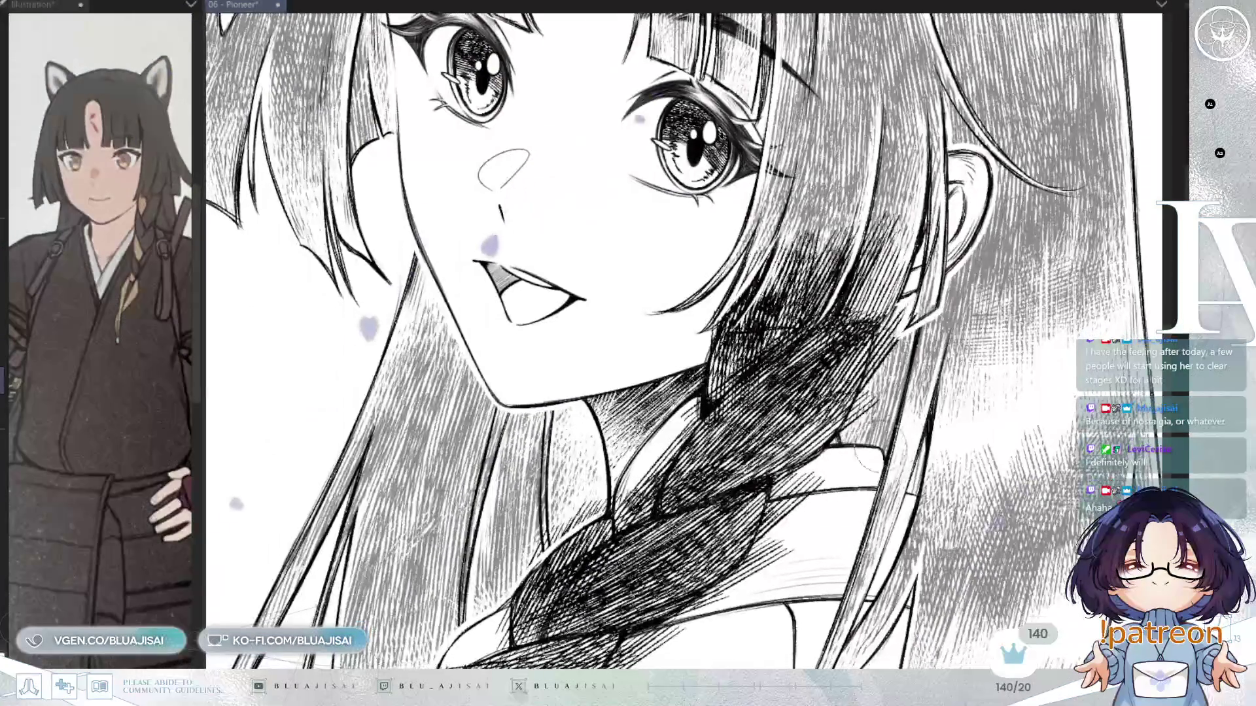
pyautogui.hotkey('ctrl', 'z')
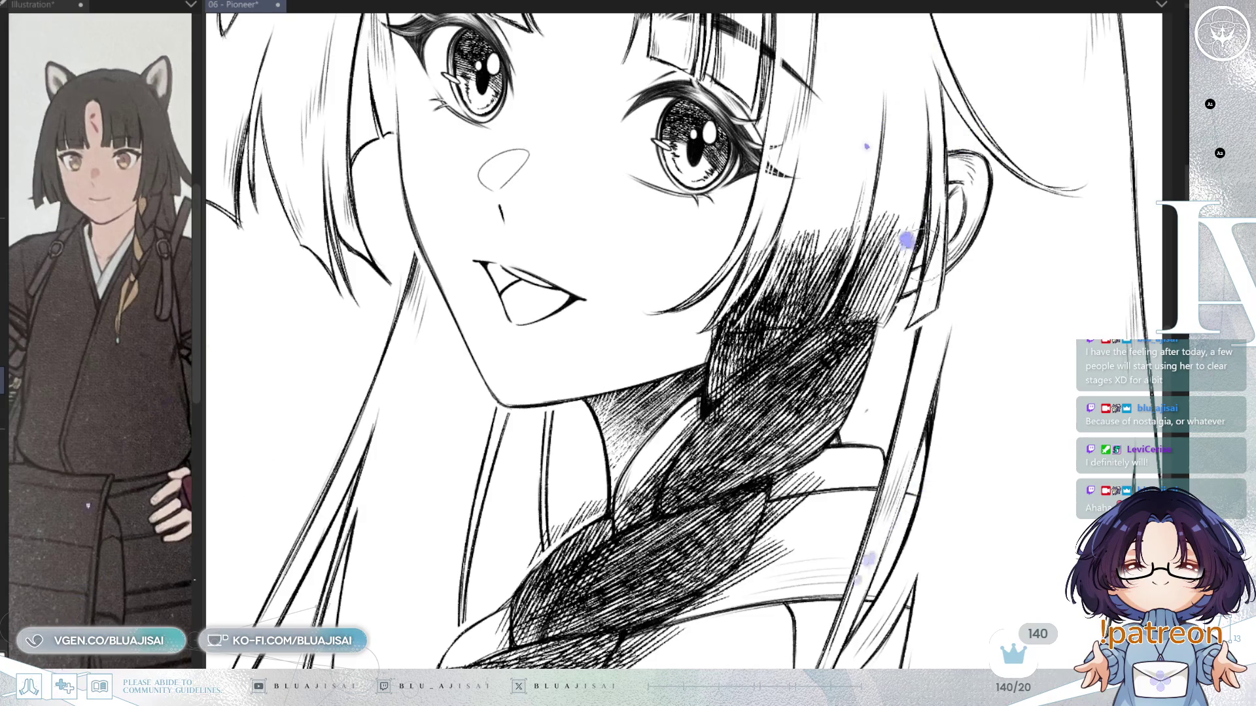
pyautogui.moveTo(751, 481); pyautogui.dragTo(775, 409)
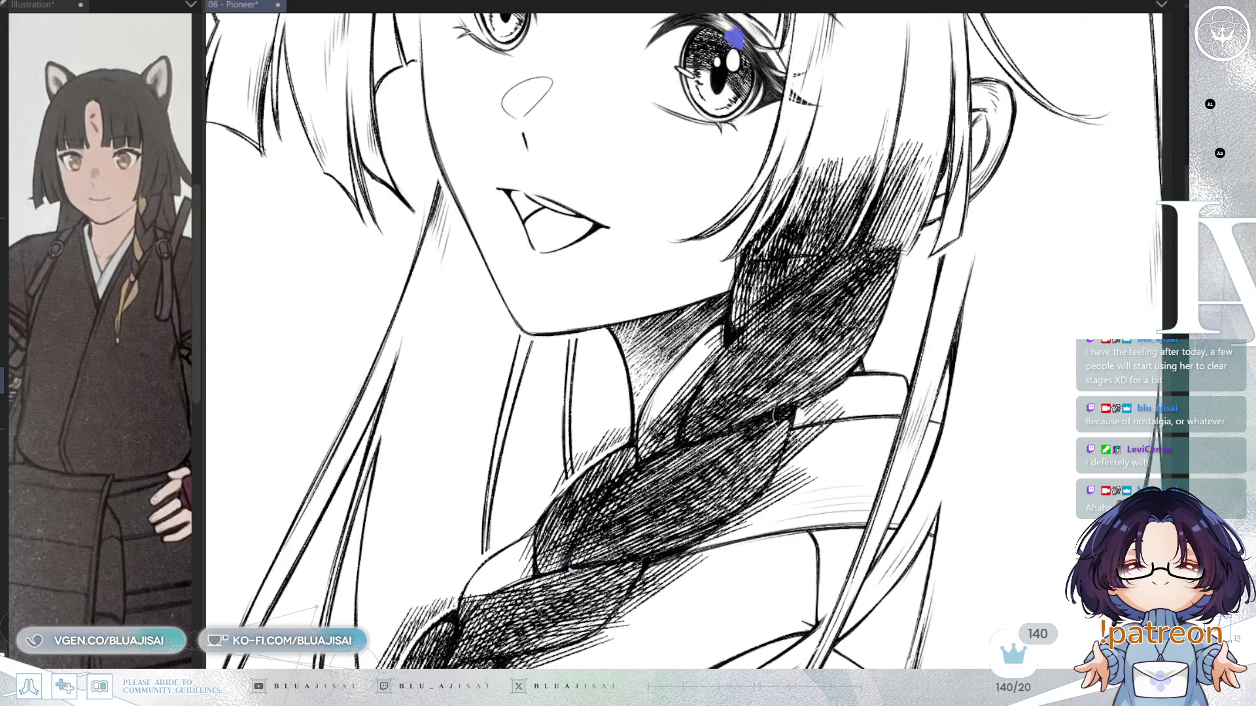
pyautogui.hotkey('ctrl', 'z')
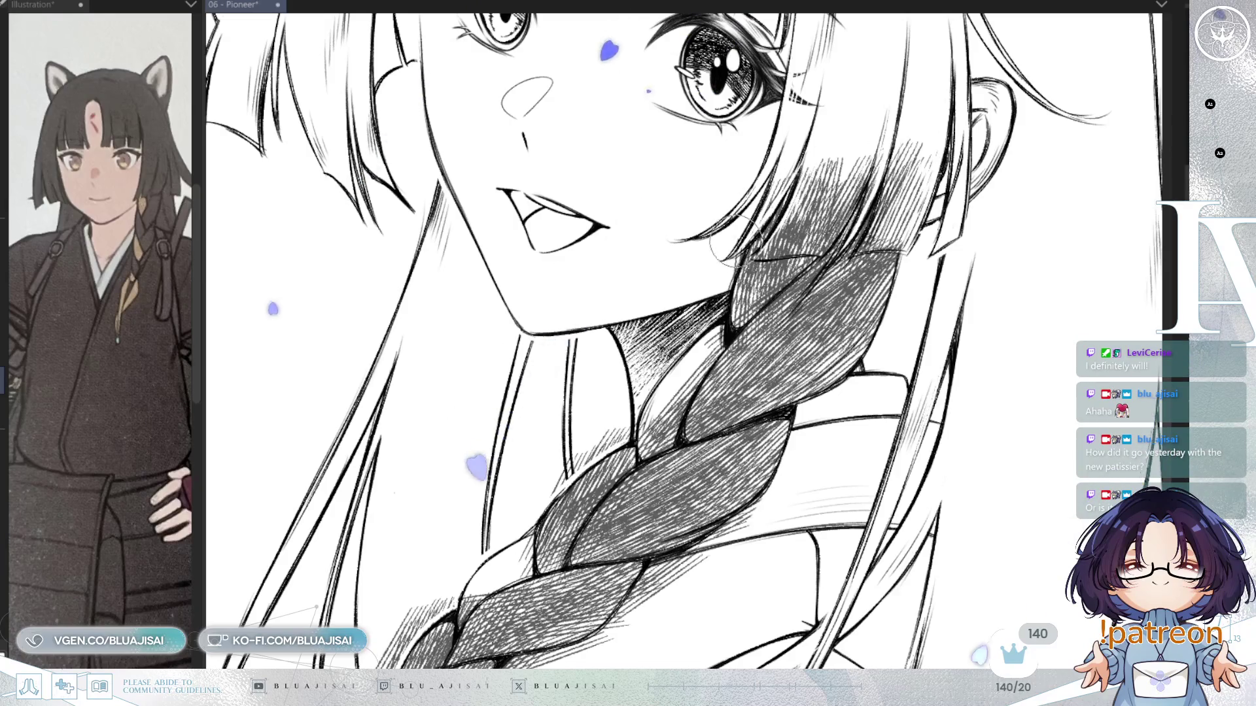
# Erase white highlights into the braid near the neck and the dark hair hatching
pyautogui.moveTo(746, 235); pyautogui.dragTo(719, 294)
pyautogui.moveTo(713, 341)
pyautogui.mouseDown()
pyautogui.moveTo(673, 402)
pyautogui.moveTo(706, 348)
pyautogui.mouseUp()
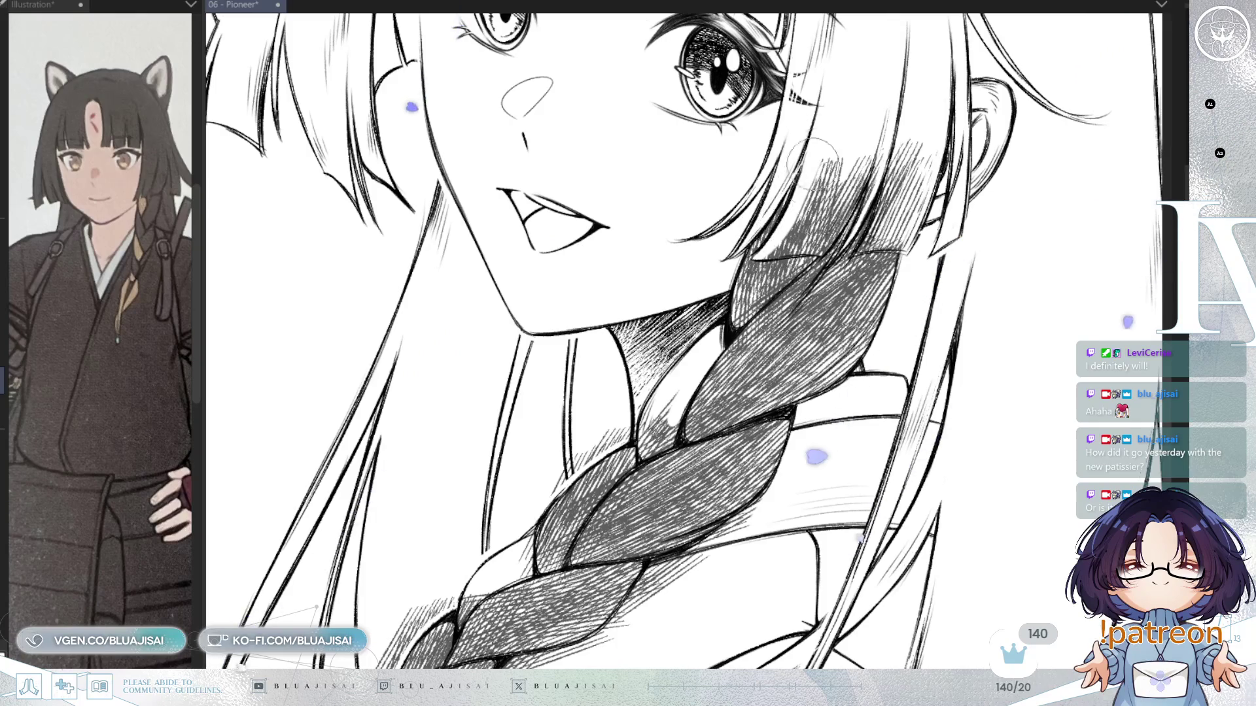
pyautogui.moveTo(772, 243); pyautogui.dragTo(804, 235)
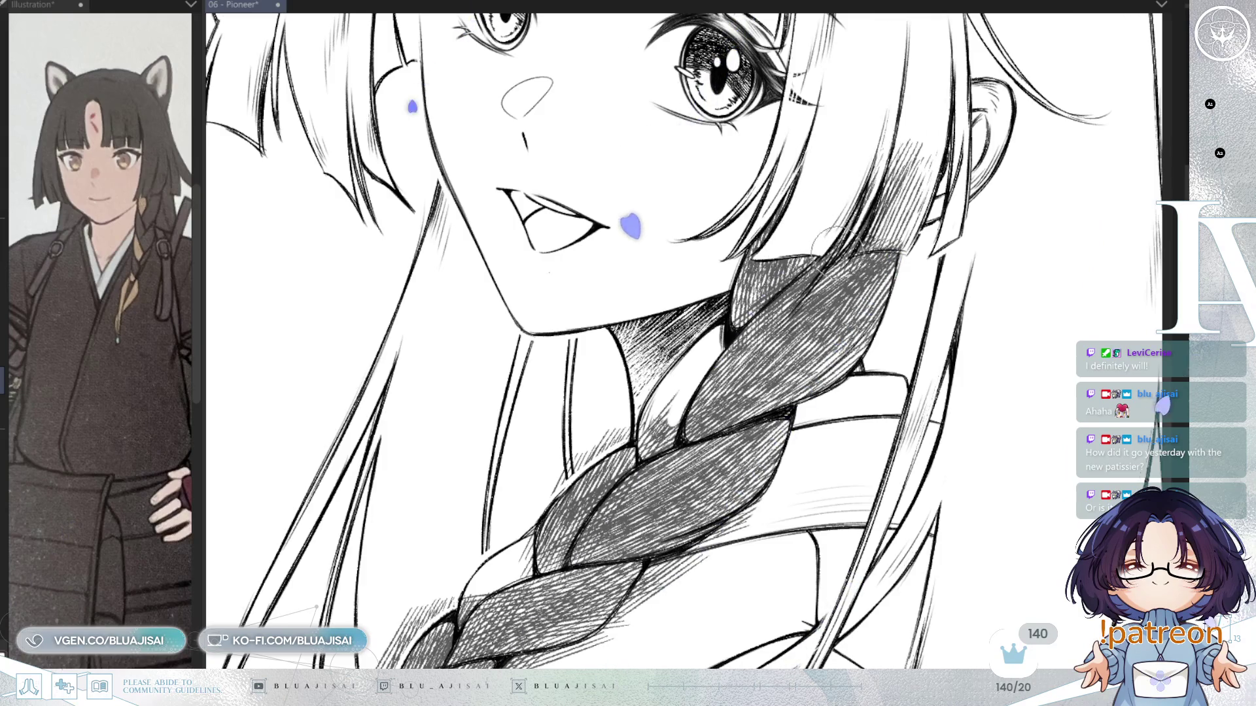
pyautogui.scroll(-2, 818, 258)
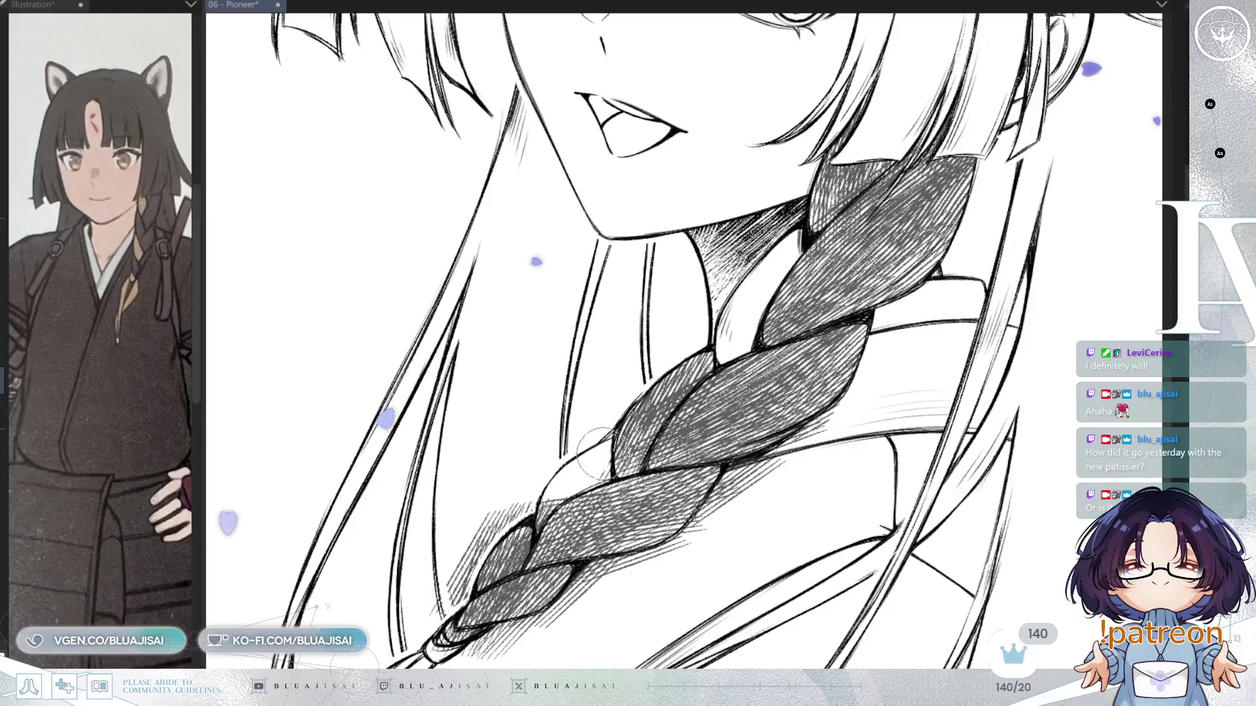
pyautogui.scroll(2, 719, 327)
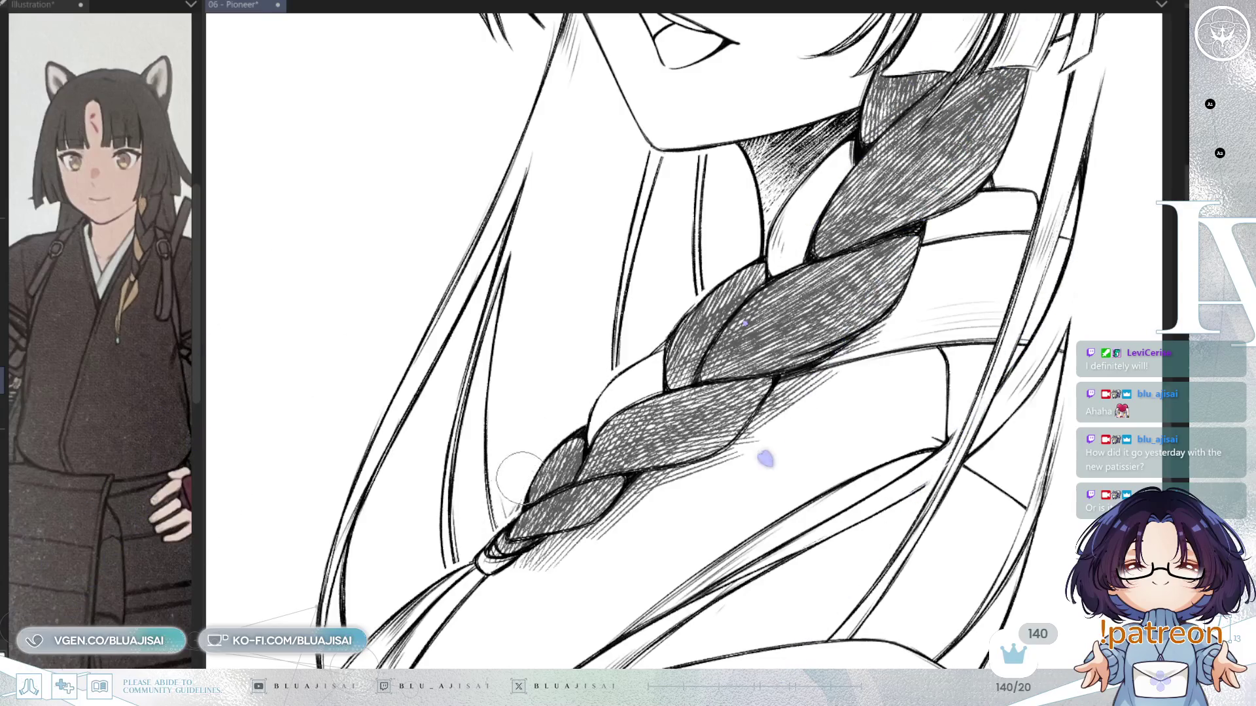
# Rotate the view and erase the grey shading beneath the braid
pyautogui.moveTo(508, 503); pyautogui.dragTo(568, 405)
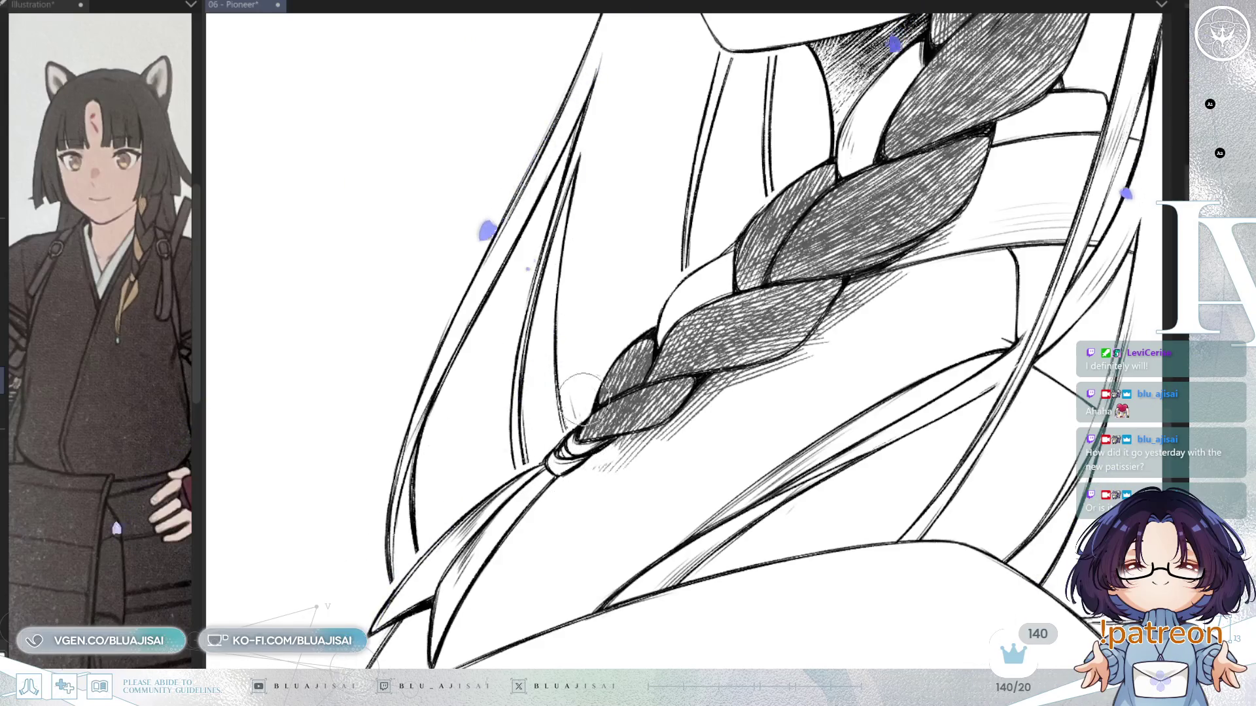
pyautogui.moveTo(571, 389); pyautogui.dragTo(654, 393)
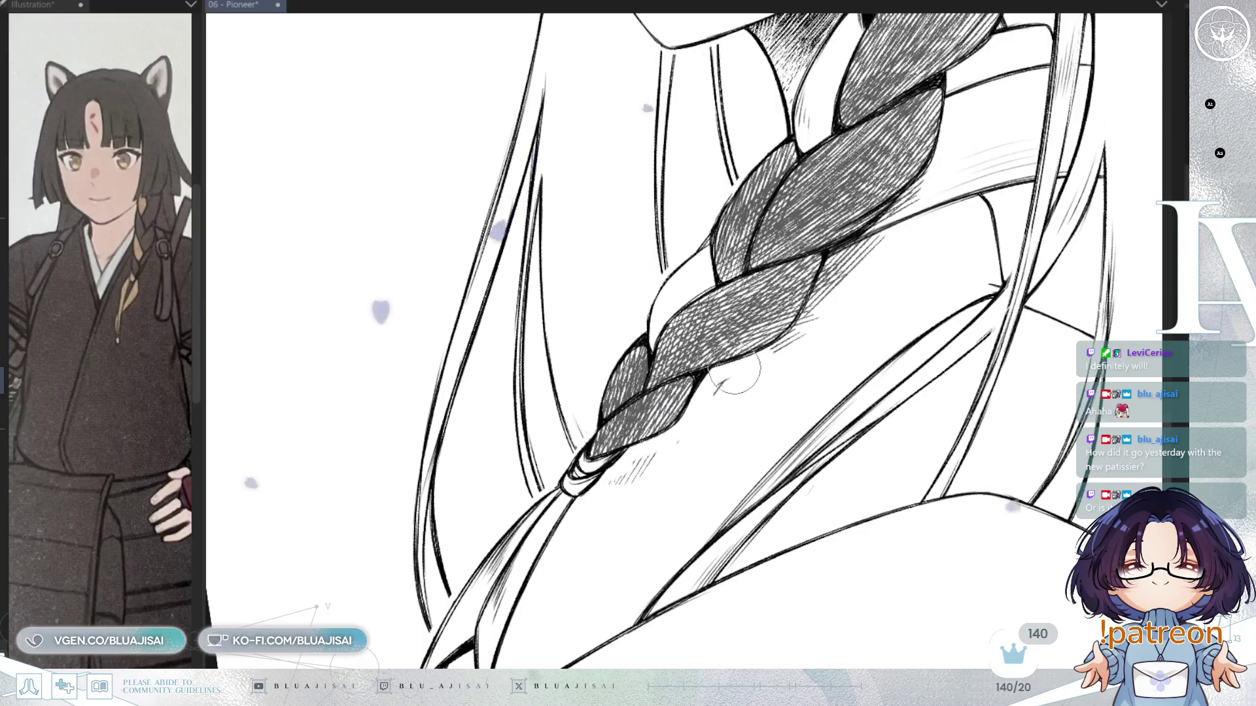
pyautogui.moveTo(825, 298)
pyautogui.mouseDown()
pyautogui.moveTo(906, 206)
pyautogui.moveTo(895, 229)
pyautogui.mouseUp()
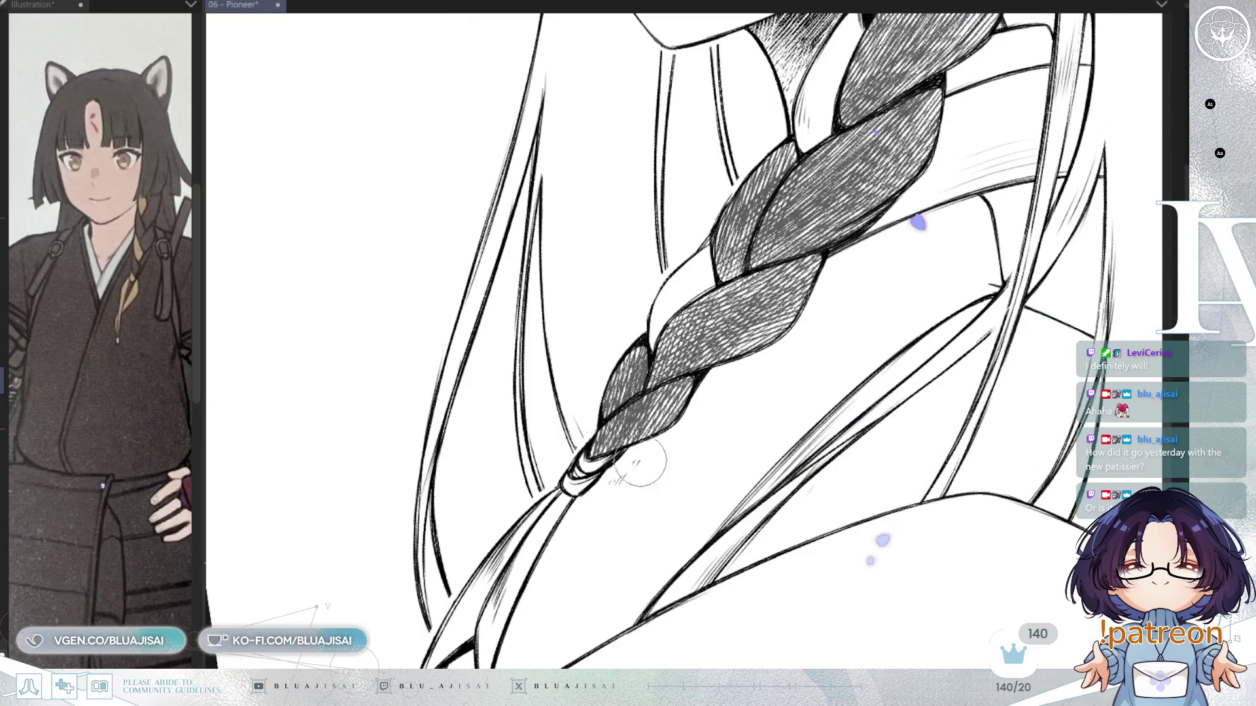
pyautogui.scroll(5, 591, 499)
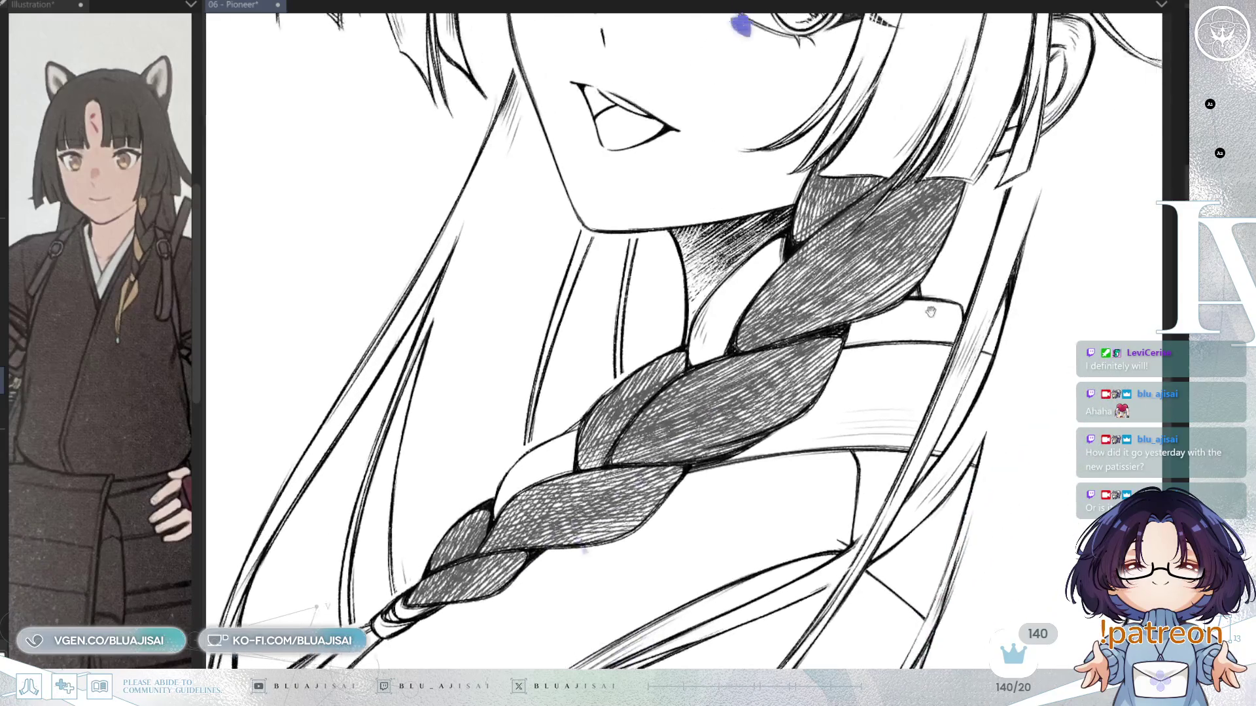
pyautogui.scroll(-5, 918, 314)
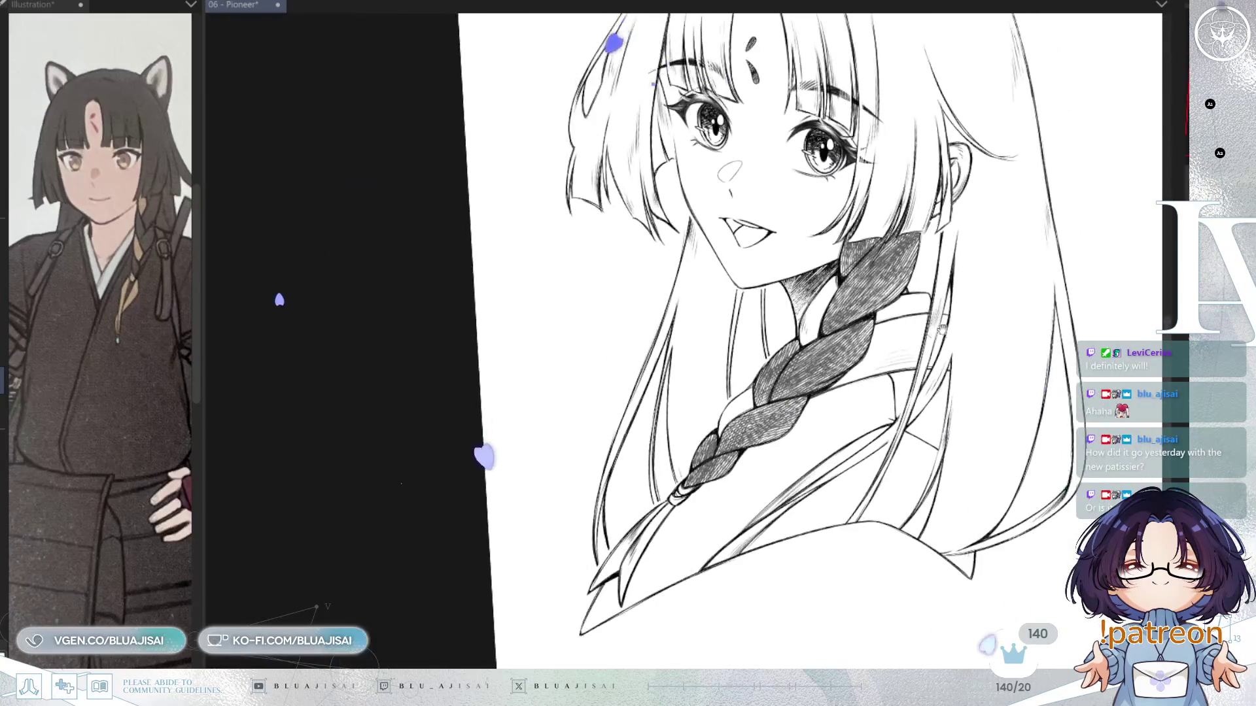
# Rework the hatching on the braid's upper-right section, lightening then darkening it
pyautogui.moveTo(1092, 337); pyautogui.dragTo(987, 389)
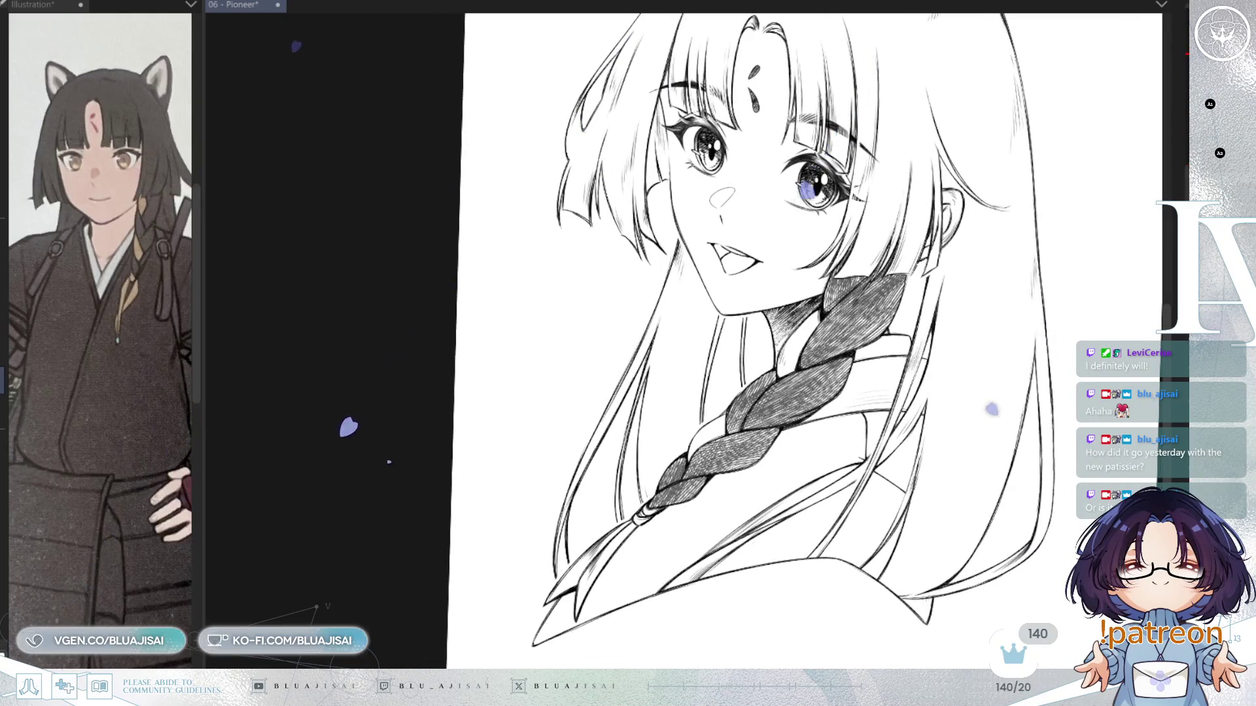
pyautogui.scroll(3, 981, 203)
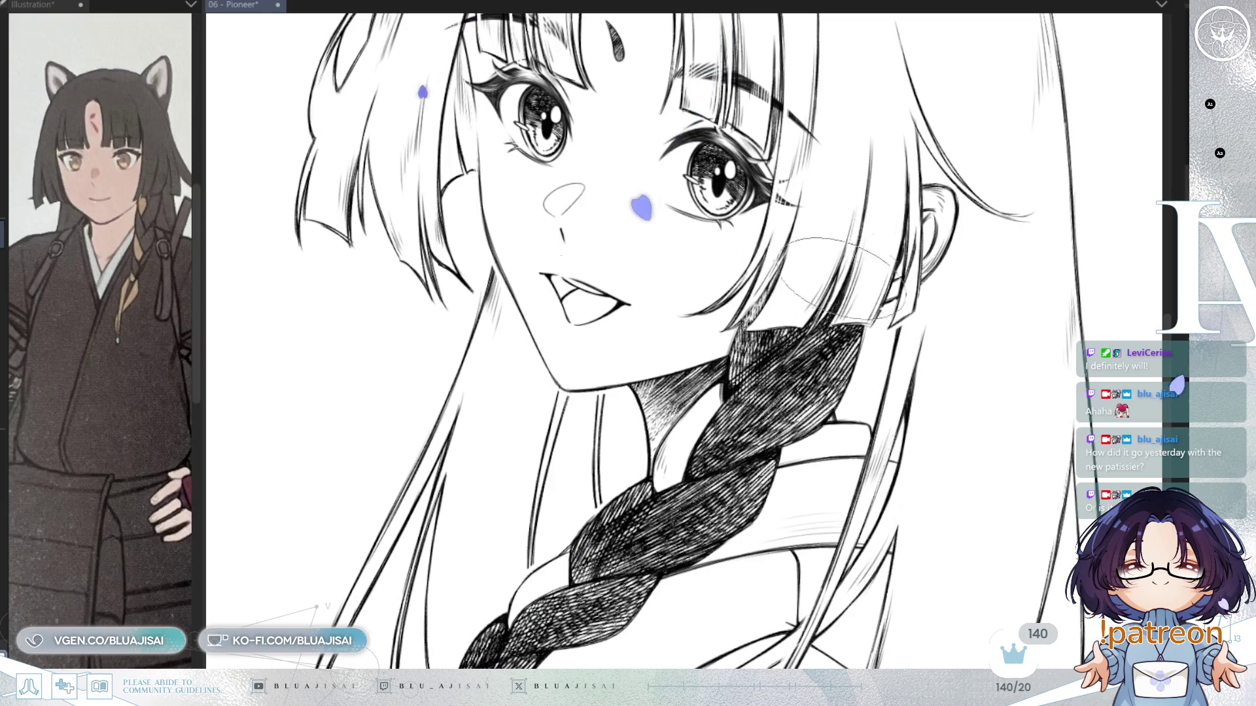
pyautogui.moveTo(829, 338)
pyautogui.mouseDown()
pyautogui.moveTo(870, 347)
pyautogui.moveTo(818, 449)
pyautogui.mouseUp()
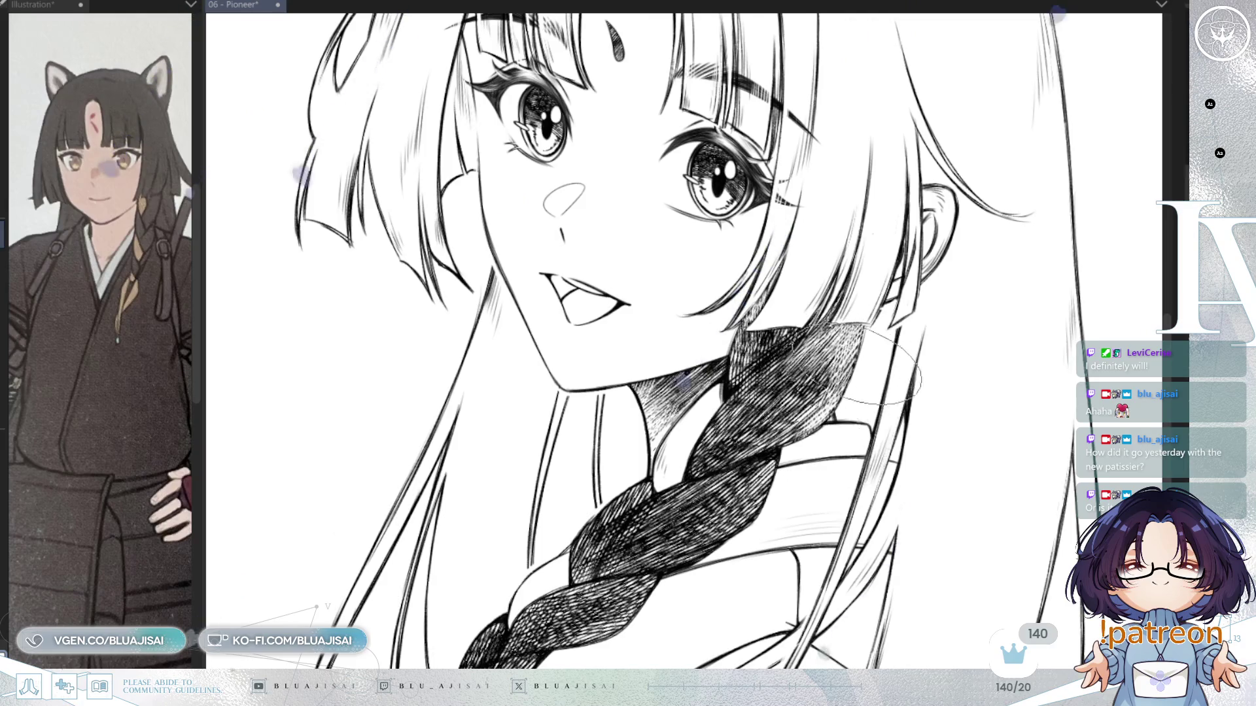
pyautogui.scroll(-3, 752, 425)
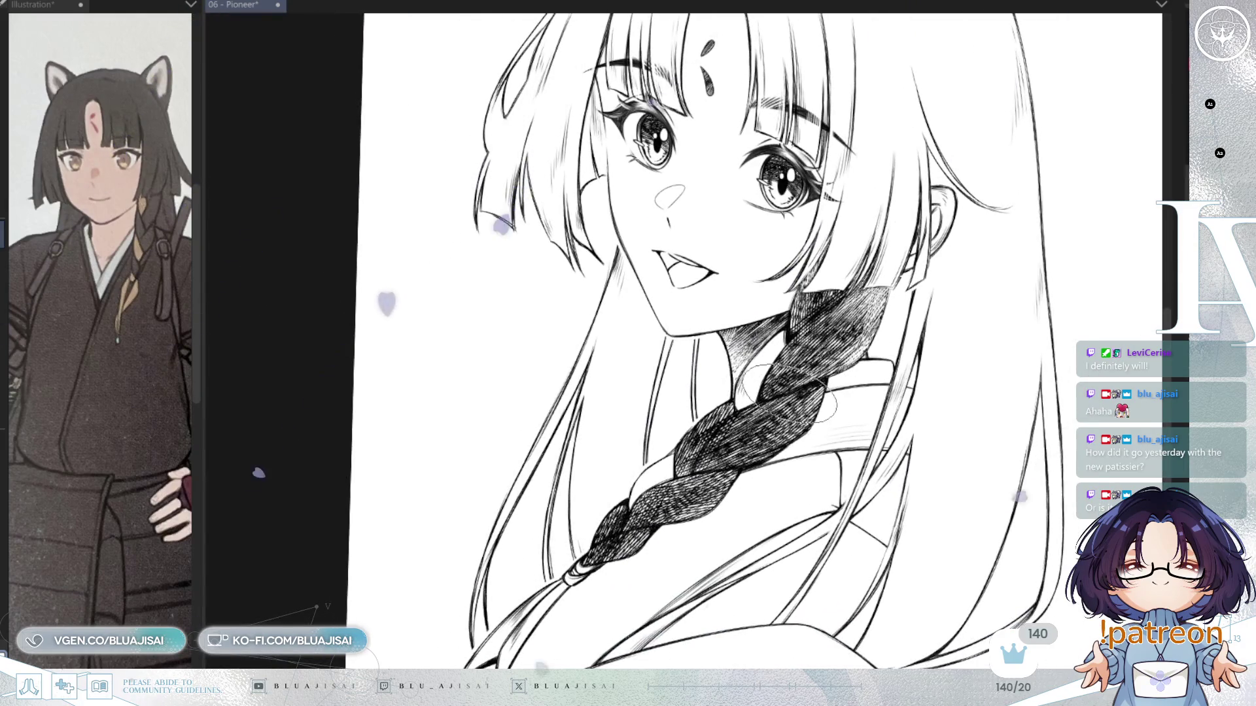
pyautogui.moveTo(850, 369)
pyautogui.mouseDown()
pyautogui.moveTo(863, 334)
pyautogui.moveTo(811, 343)
pyautogui.moveTo(821, 425)
pyautogui.moveTo(752, 437)
pyautogui.moveTo(827, 412)
pyautogui.mouseUp()
# Even out the lower braid's hatching tone and soften the hatching at the braid tip
pyautogui.moveTo(757, 436); pyautogui.dragTo(763, 432)
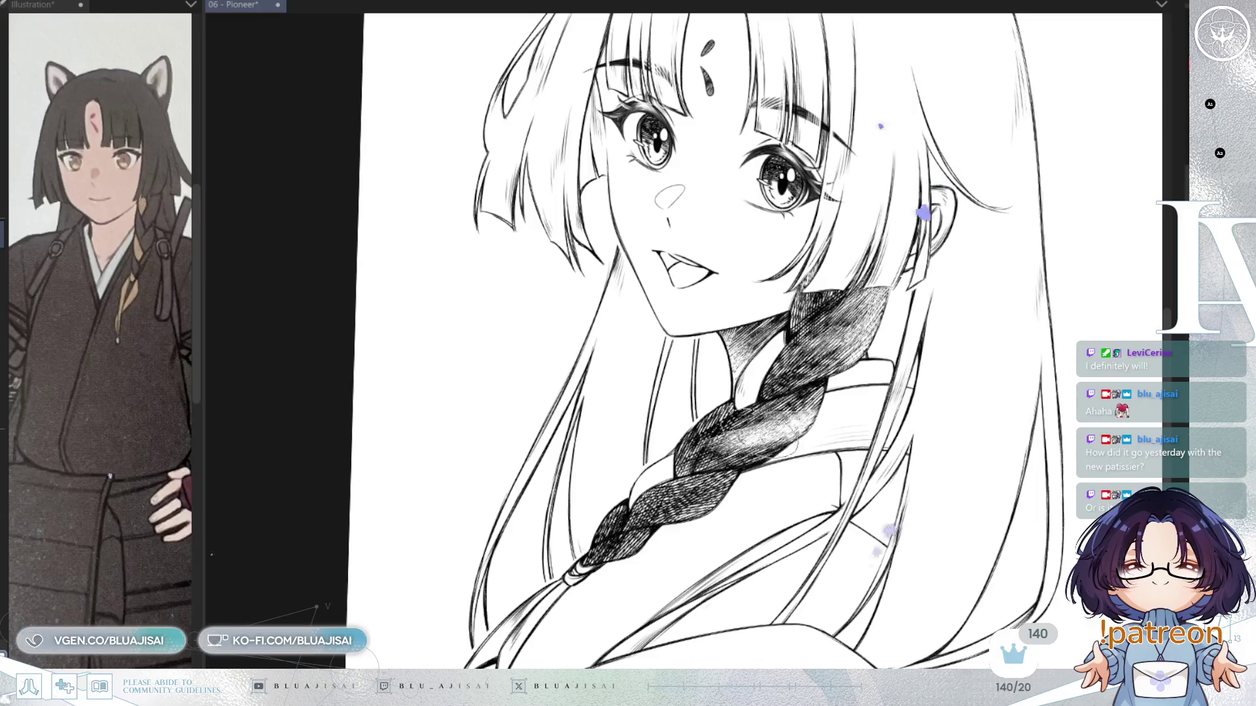
pyautogui.moveTo(721, 500); pyautogui.dragTo(775, 449)
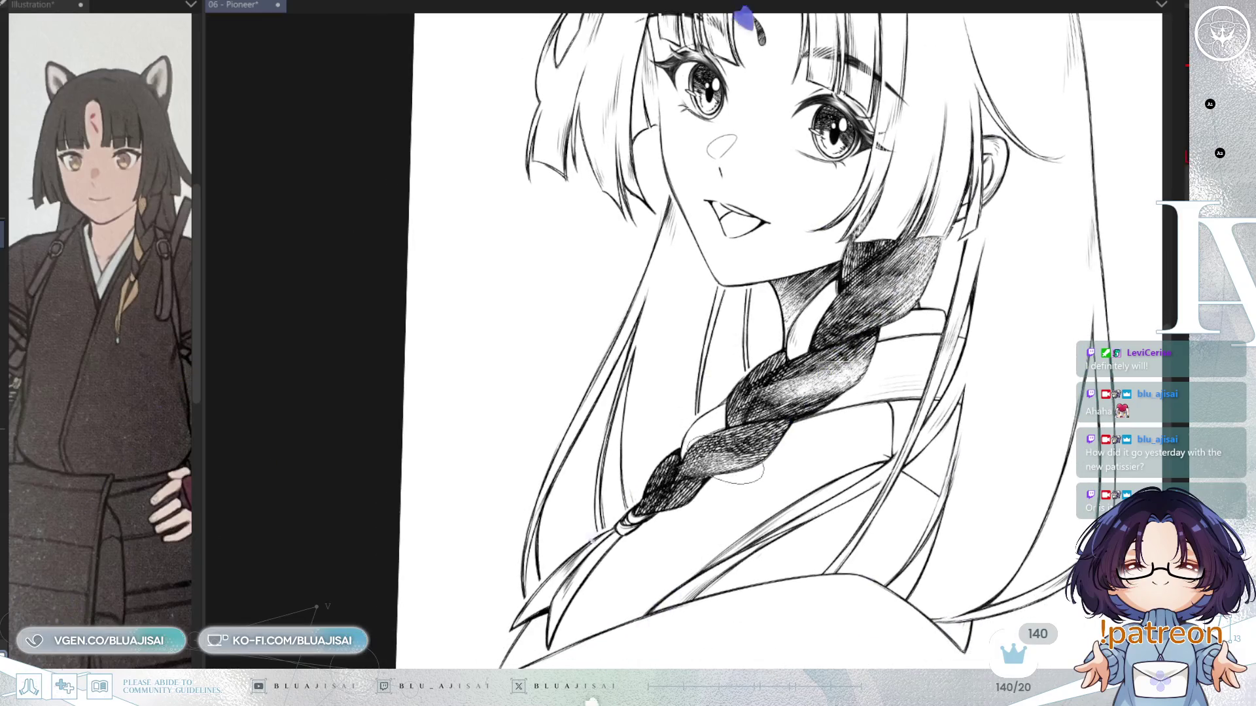
pyautogui.moveTo(676, 501); pyautogui.dragTo(702, 509)
pyautogui.moveTo(860, 382)
pyautogui.mouseDown()
pyautogui.moveTo(844, 425)
pyautogui.moveTo(873, 399)
pyautogui.mouseUp()
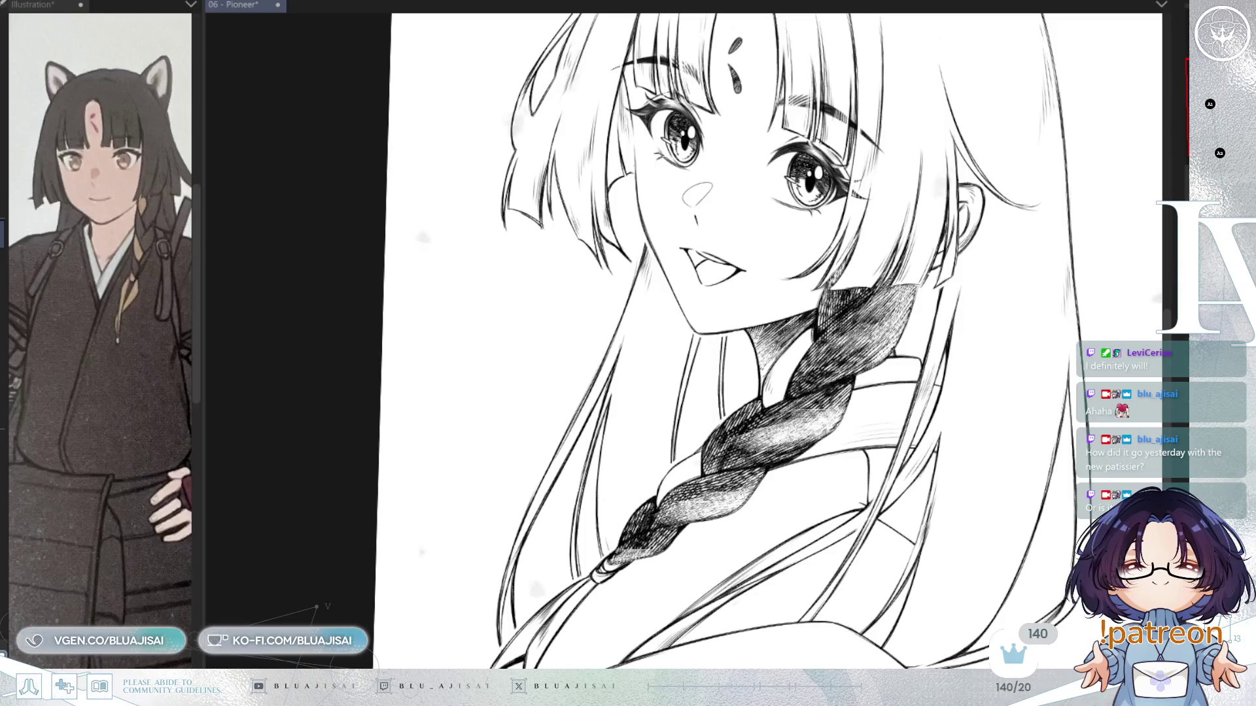
pyautogui.scroll(1, 719, 340)
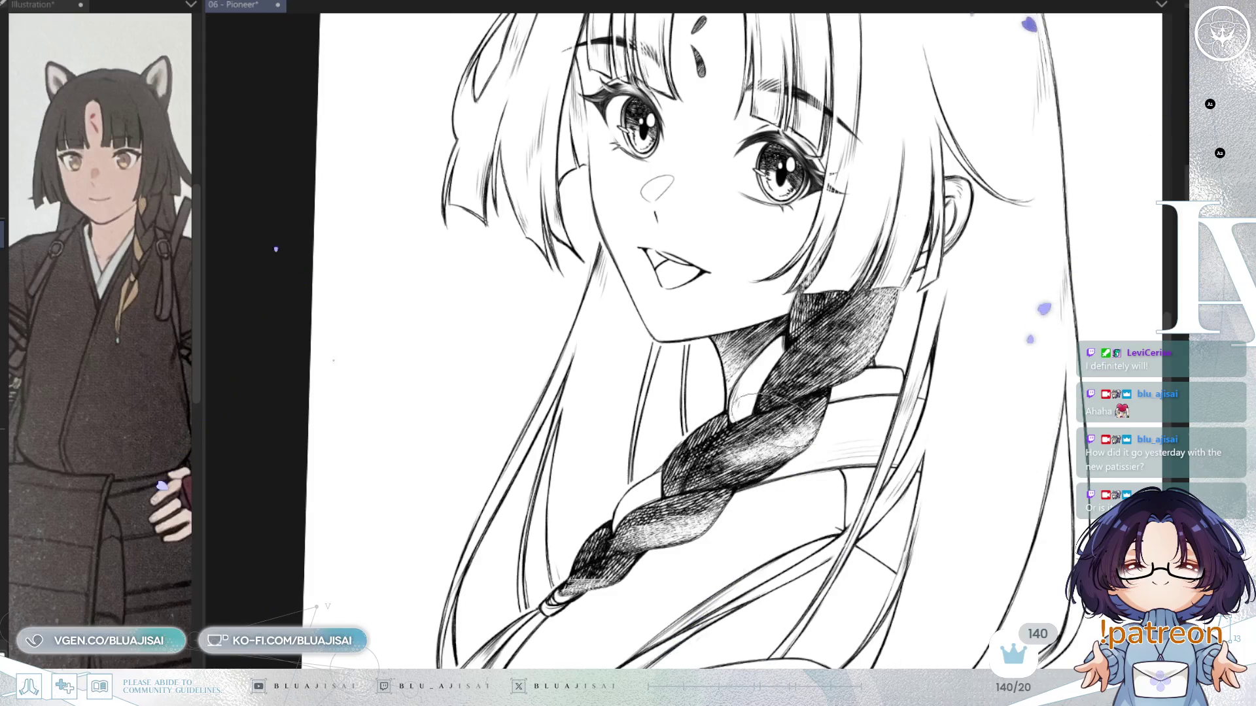
pyautogui.press('-')
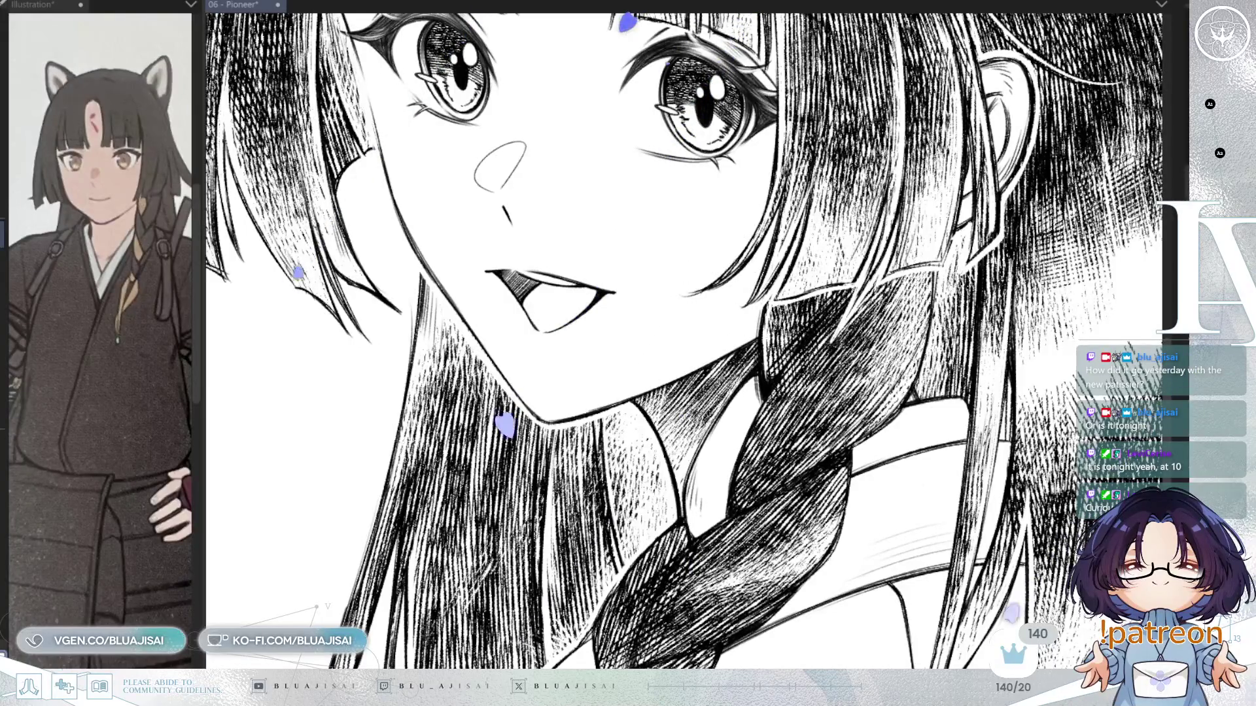
# Lighten the hatching on the hair and braid to a softer grey
pyautogui.hotkey('ctrl', 'z')
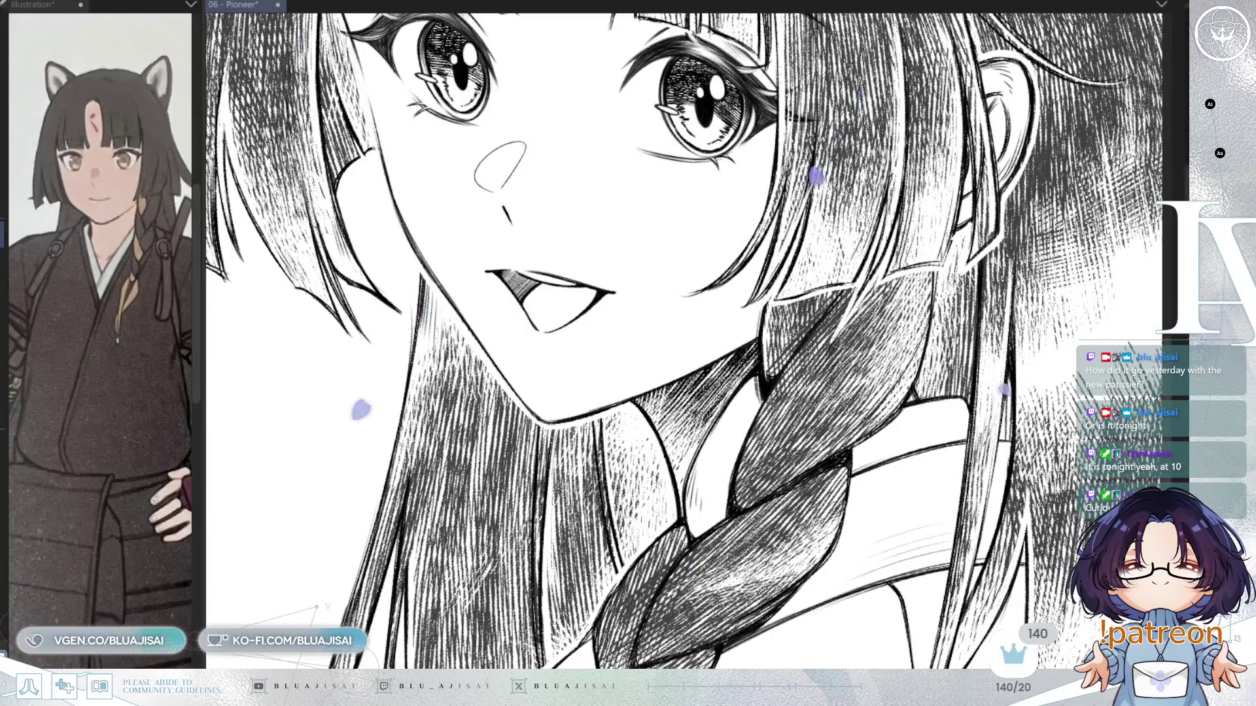
pyautogui.moveTo(914, 408); pyautogui.dragTo(887, 370)
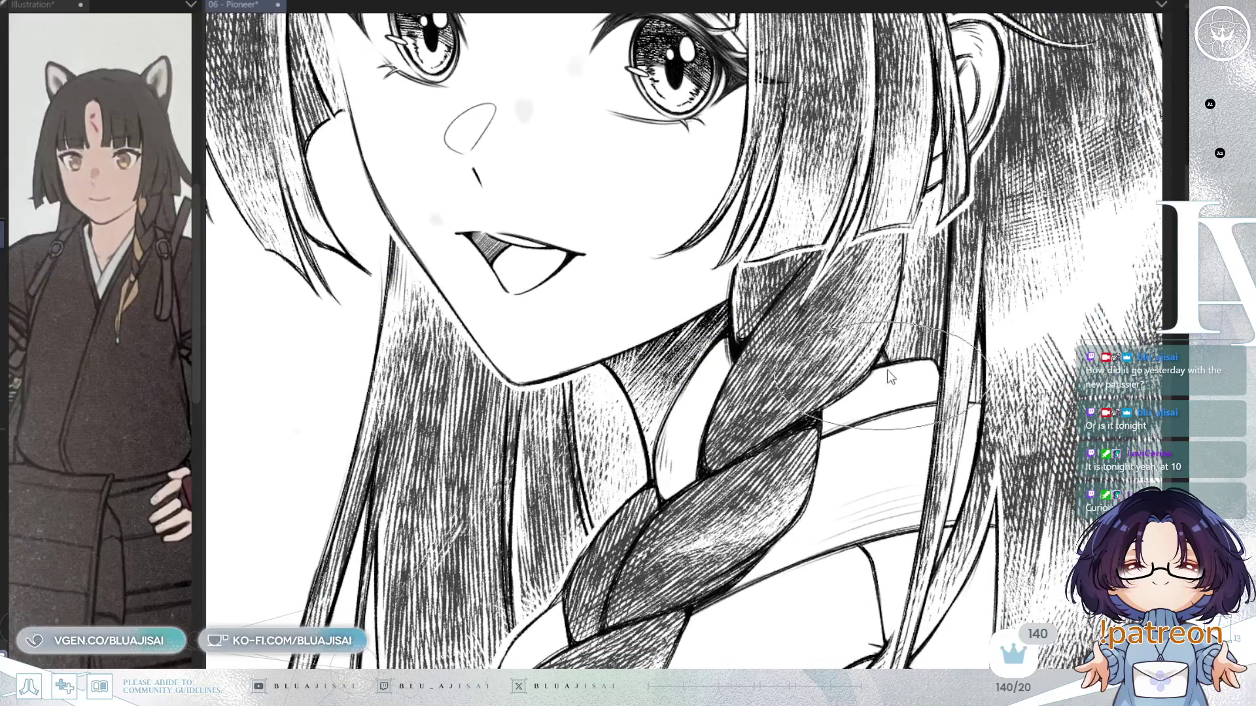
# Save the illustration, then add a faint oval touch-up stroke over the braid
pyautogui.hotkey('ctrl', 's')
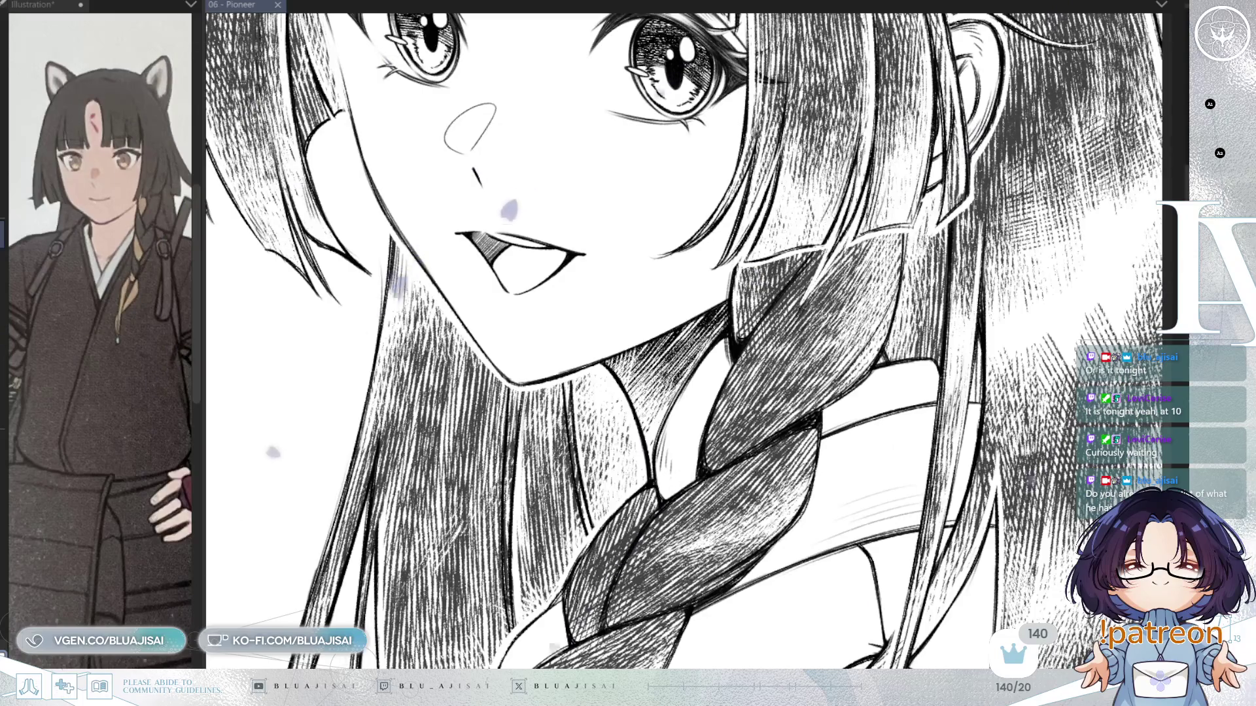
pyautogui.moveTo(654, 327); pyautogui.dragTo(844, 294)
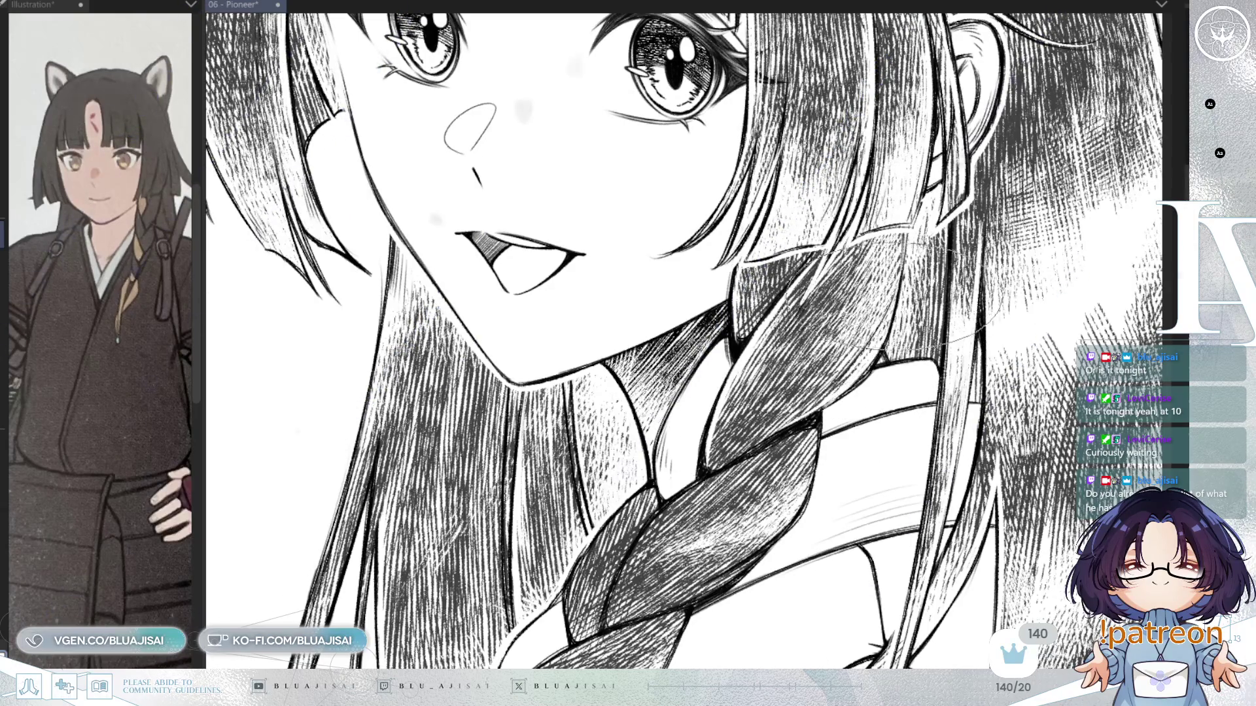
pyautogui.moveTo(589, 426); pyautogui.dragTo(648, 264)
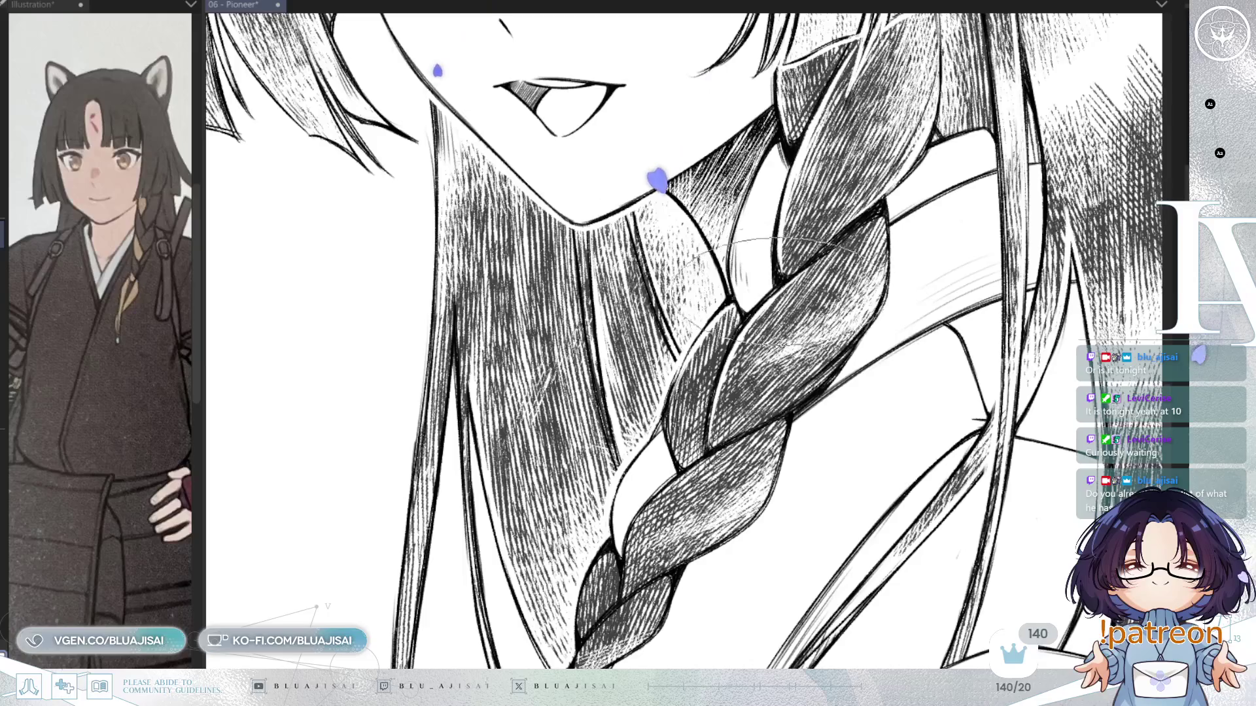
pyautogui.moveTo(803, 269); pyautogui.dragTo(883, 370)
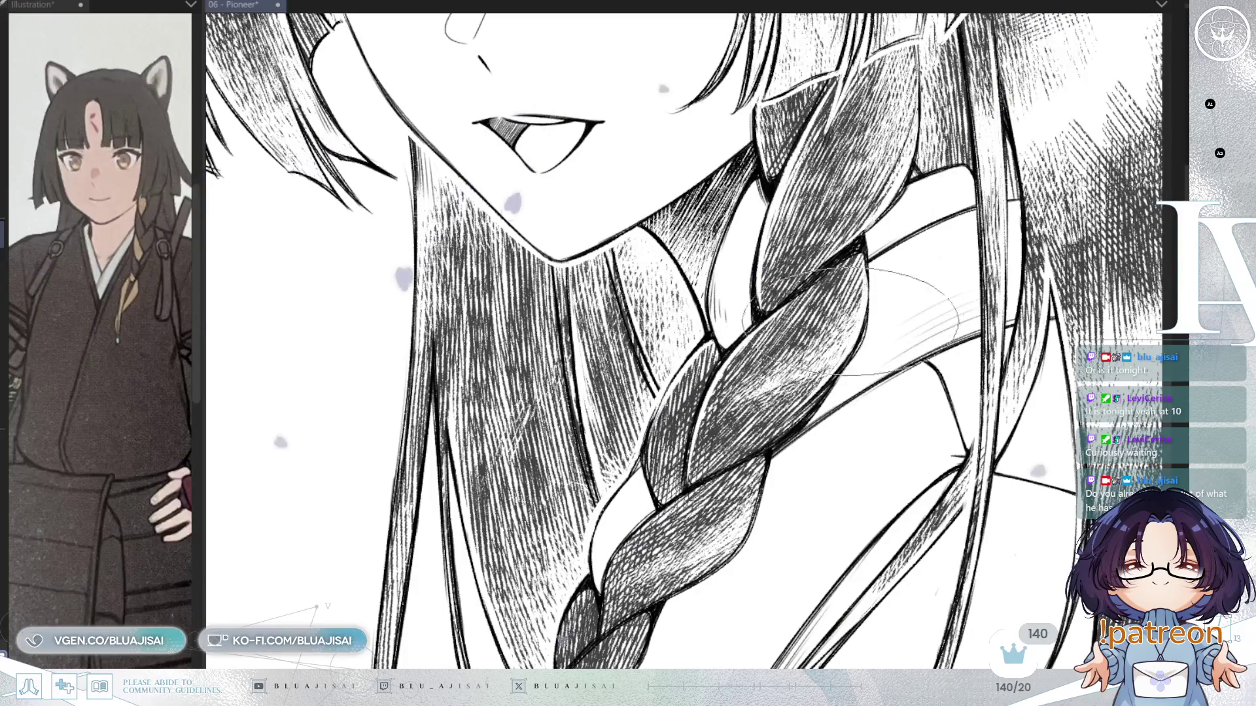
pyautogui.moveTo(844, 314)
pyautogui.mouseDown()
pyautogui.moveTo(745, 370)
pyautogui.moveTo(697, 419)
pyautogui.mouseUp()
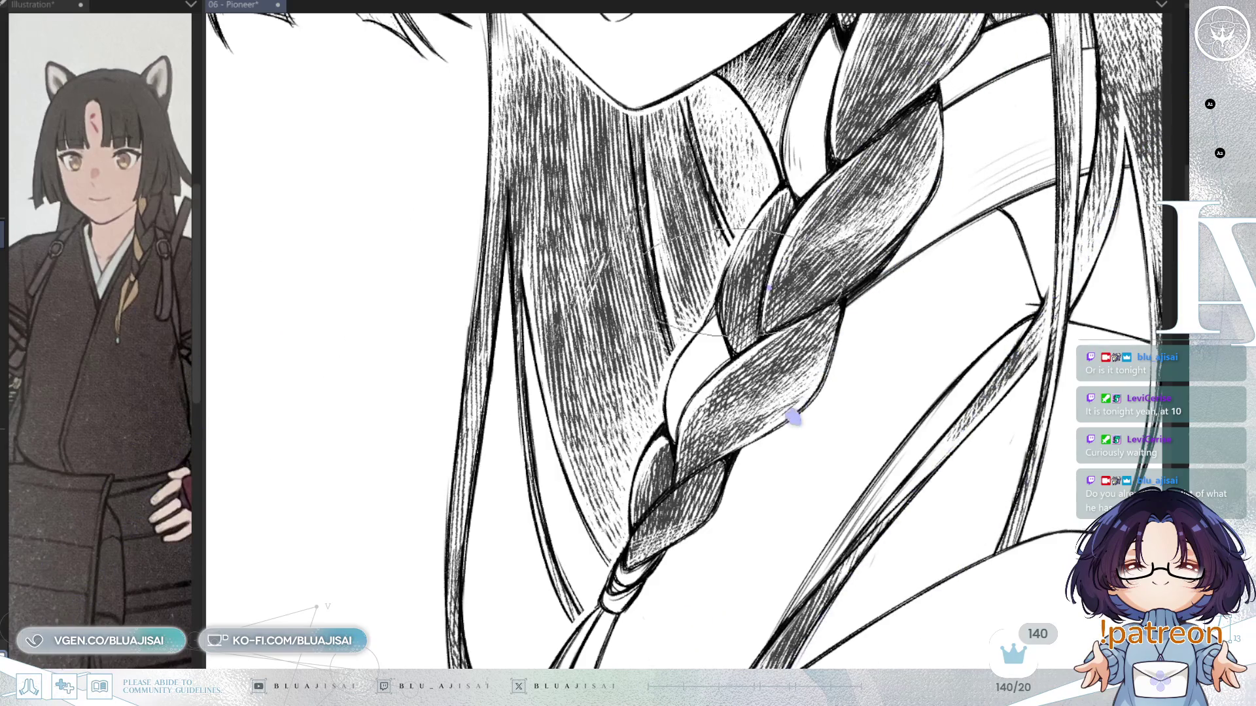
pyautogui.scroll(3, 745, 242)
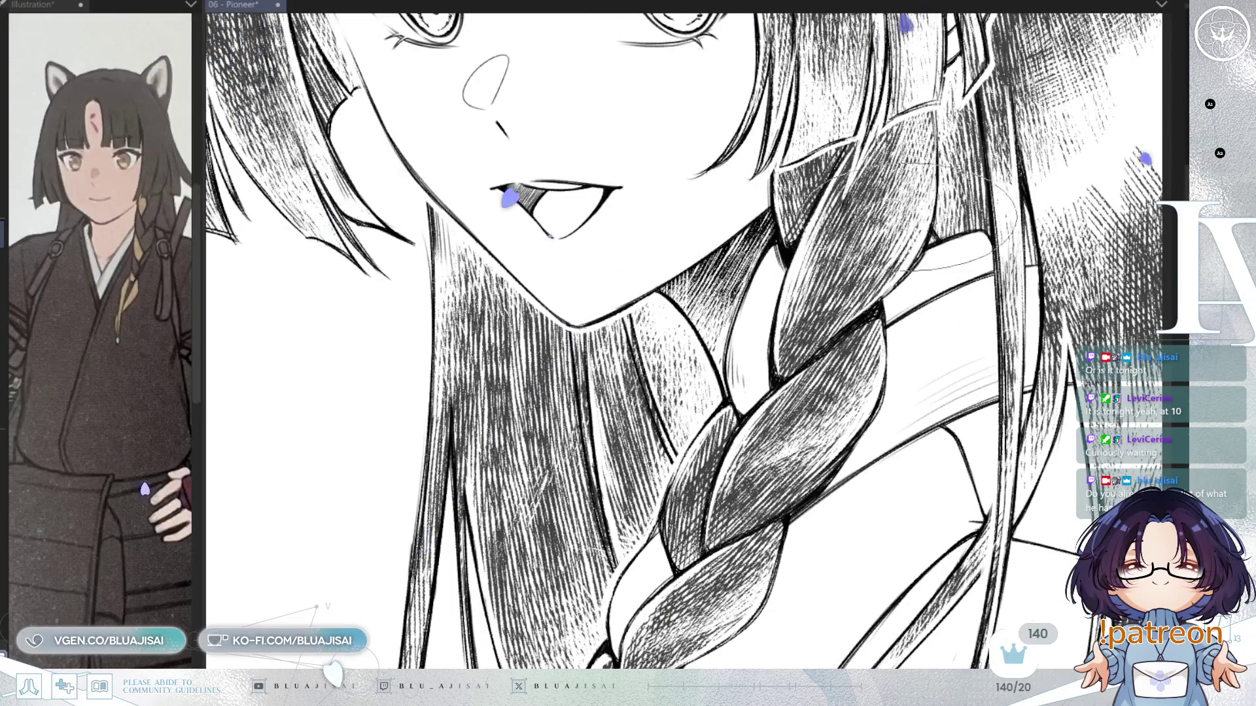
pyautogui.scroll(-3, 836, 330)
pyautogui.scroll(-2, 836, 330)
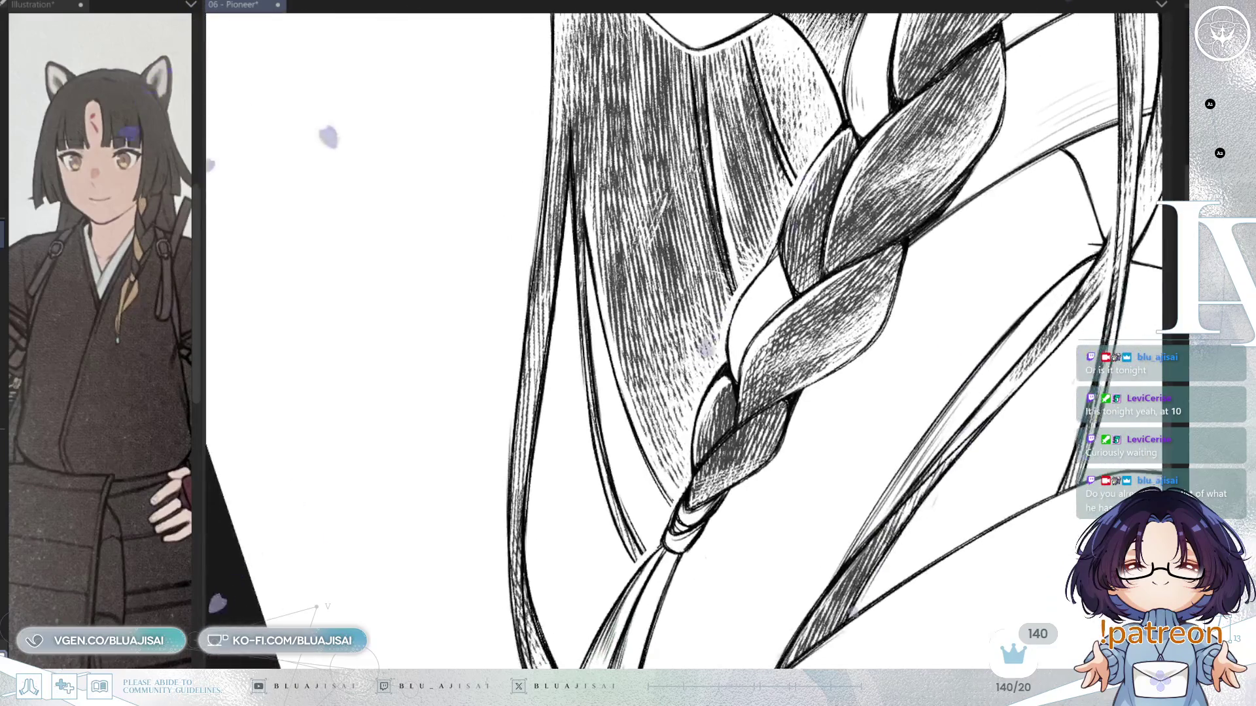
pyautogui.scroll(-2, 801, 397)
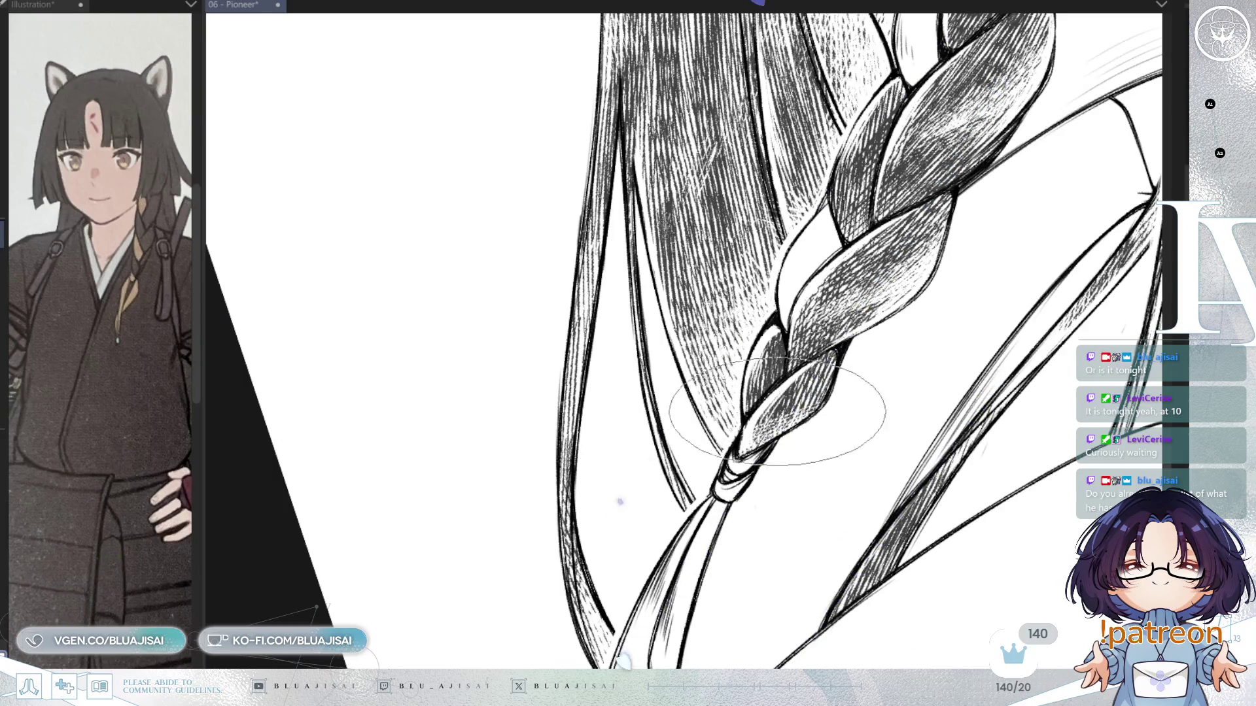
pyautogui.scroll(1, 939, 421)
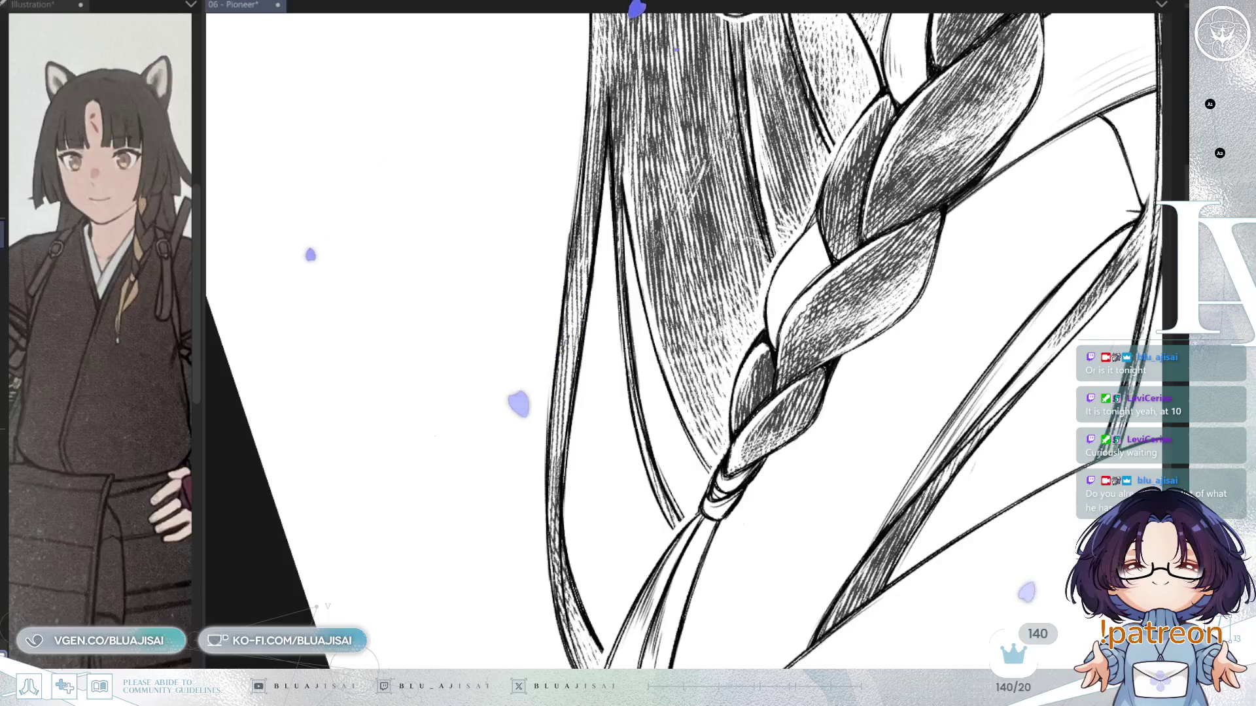
pyautogui.scroll(-2, 932, 428)
pyautogui.scroll(-3, 931, 428)
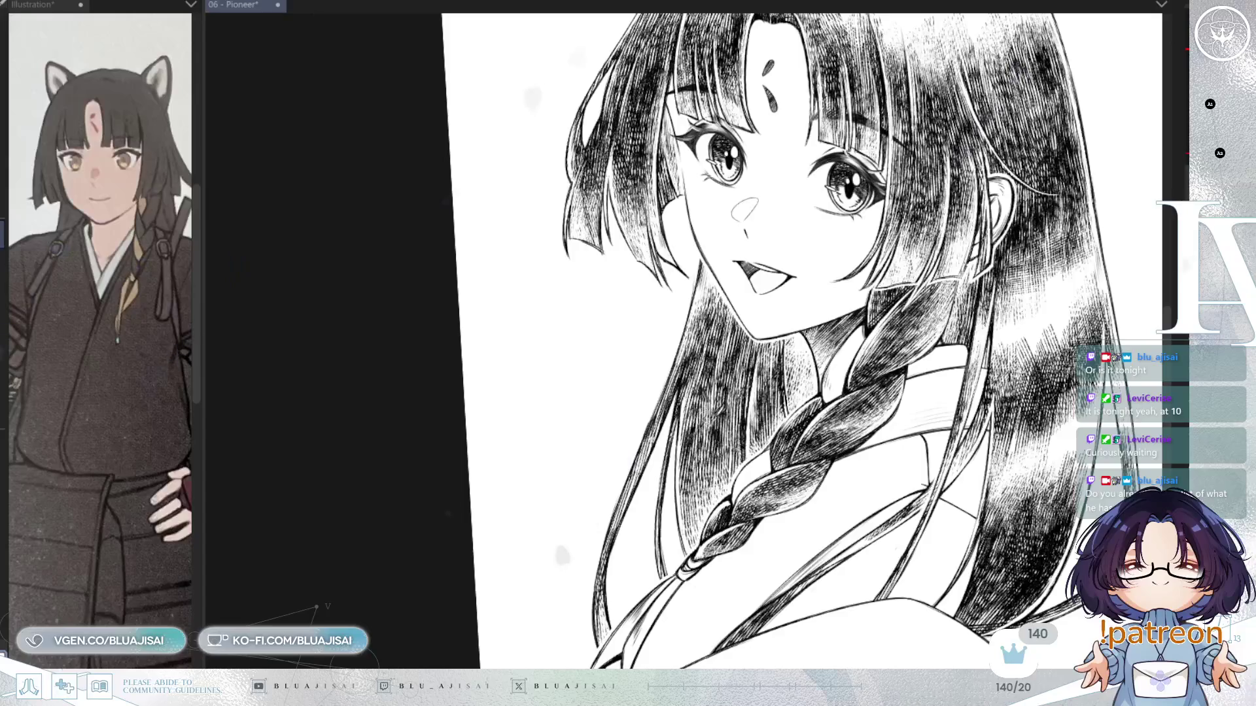
pyautogui.scroll(-3, 932, 428)
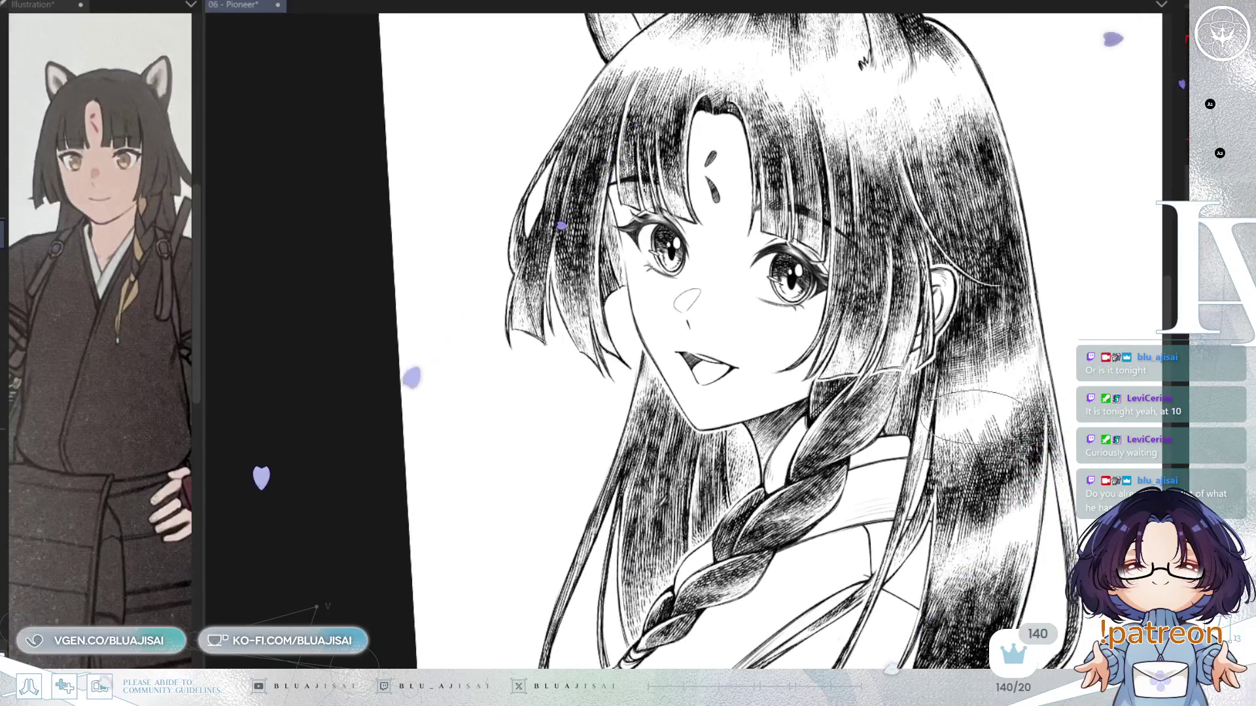
pyautogui.scroll(-2, 974, 408)
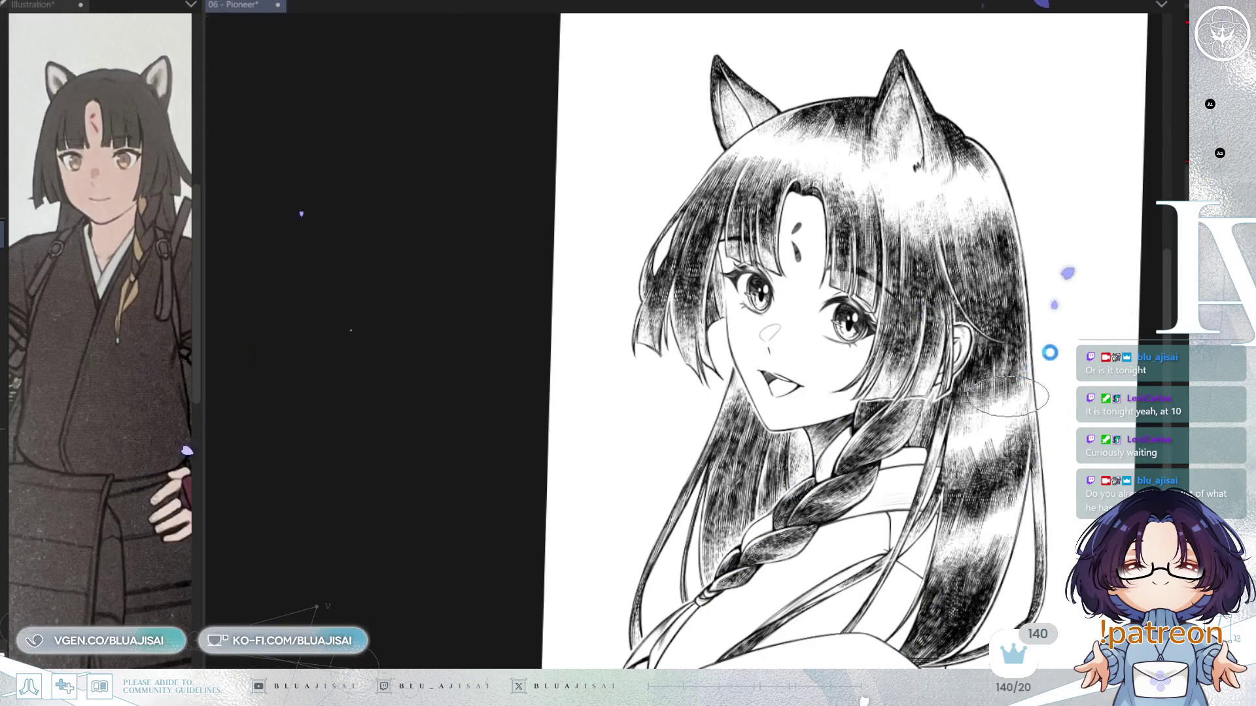
pyautogui.moveTo(1098, 564); pyautogui.dragTo(970, 540)
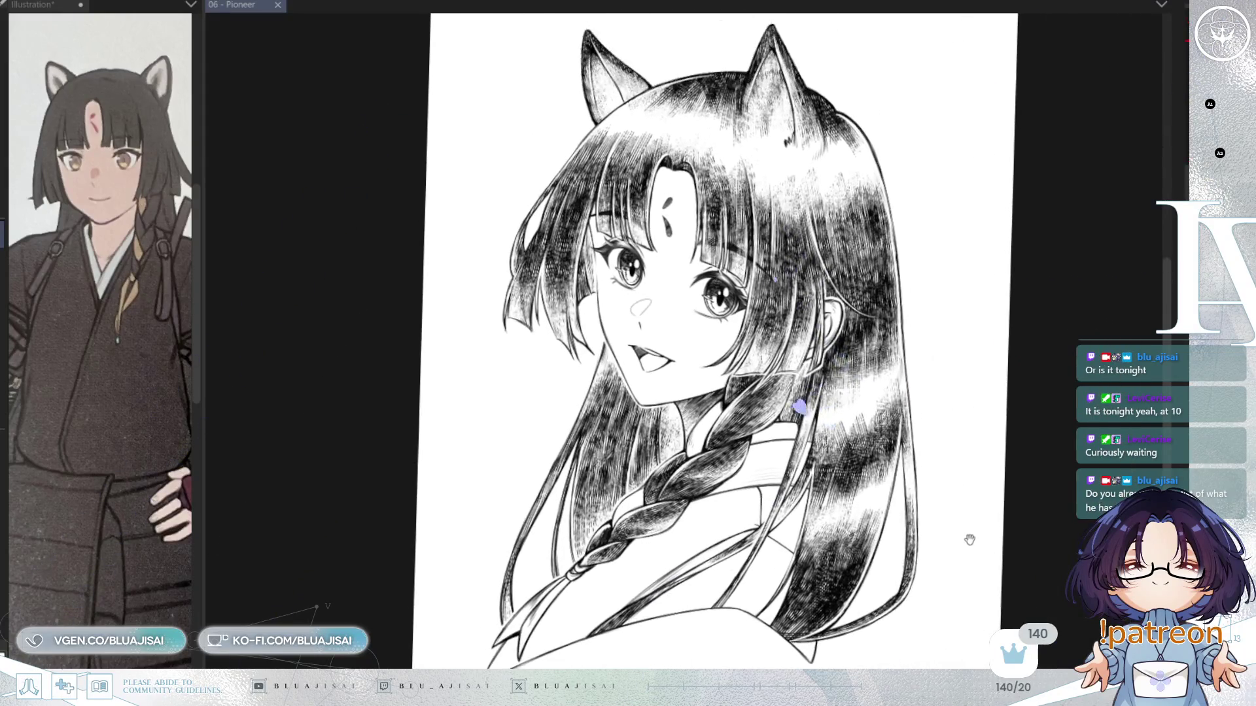
pyautogui.scroll(-2, 622, 662)
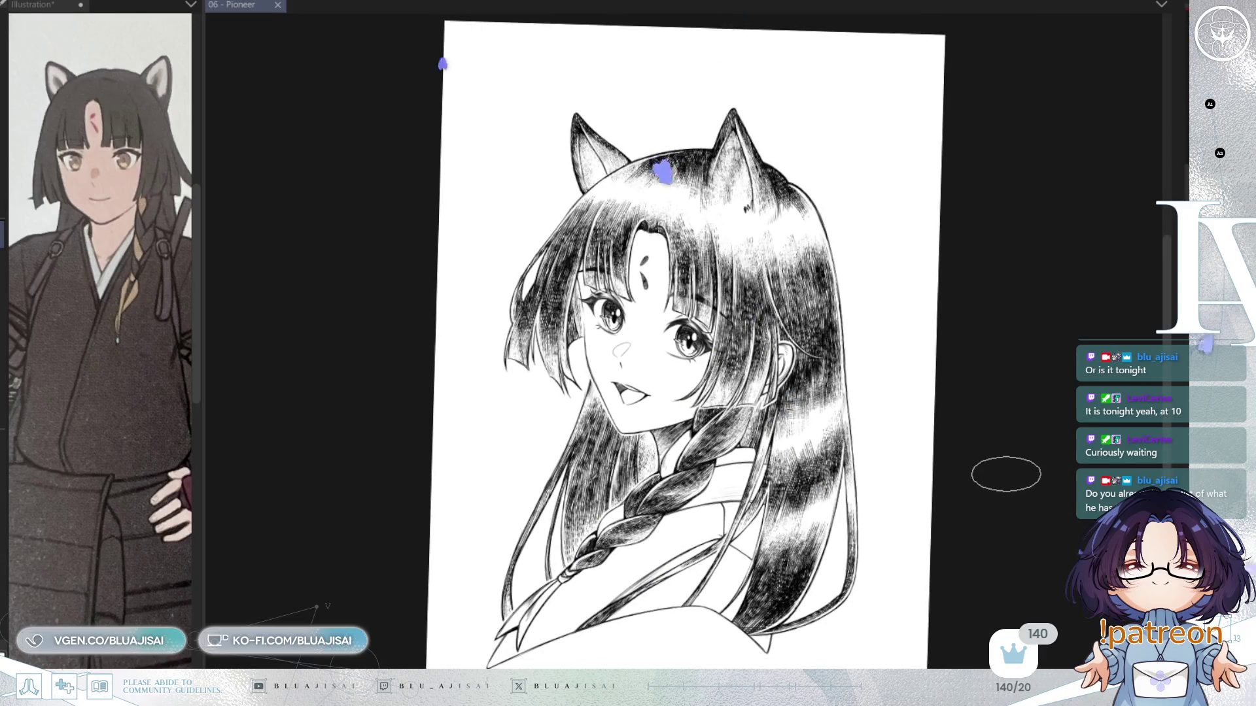
pyautogui.hotkey('ctrl', '@')
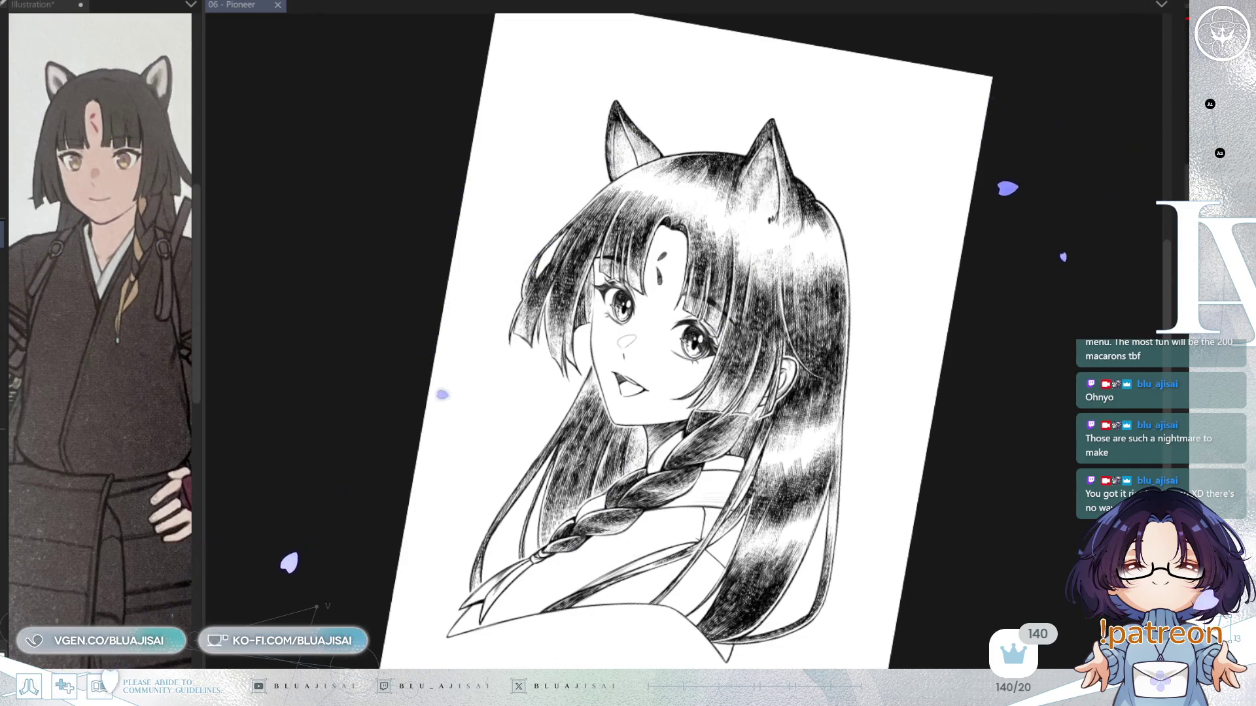
# Straighten and zoom the view onto the face and hair, then save with Ctrl+S
pyautogui.moveTo(1028, 306)
pyautogui.mouseDown()
pyautogui.moveTo(948, 342)
pyautogui.moveTo(902, 392)
pyautogui.mouseUp()
pyautogui.scroll(2, 972, 371)
pyautogui.scroll(4, 903, 393)
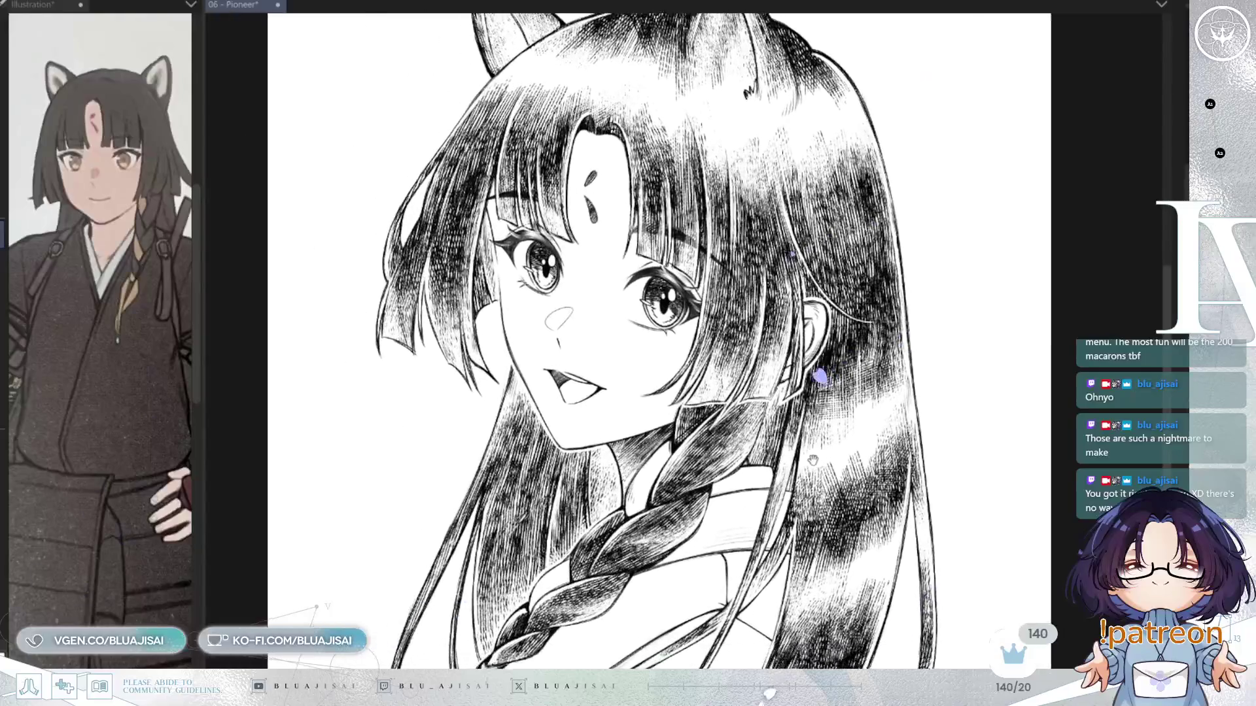
pyautogui.moveTo(812, 460)
pyautogui.mouseDown()
pyautogui.moveTo(841, 447)
pyautogui.moveTo(890, 371)
pyautogui.mouseUp()
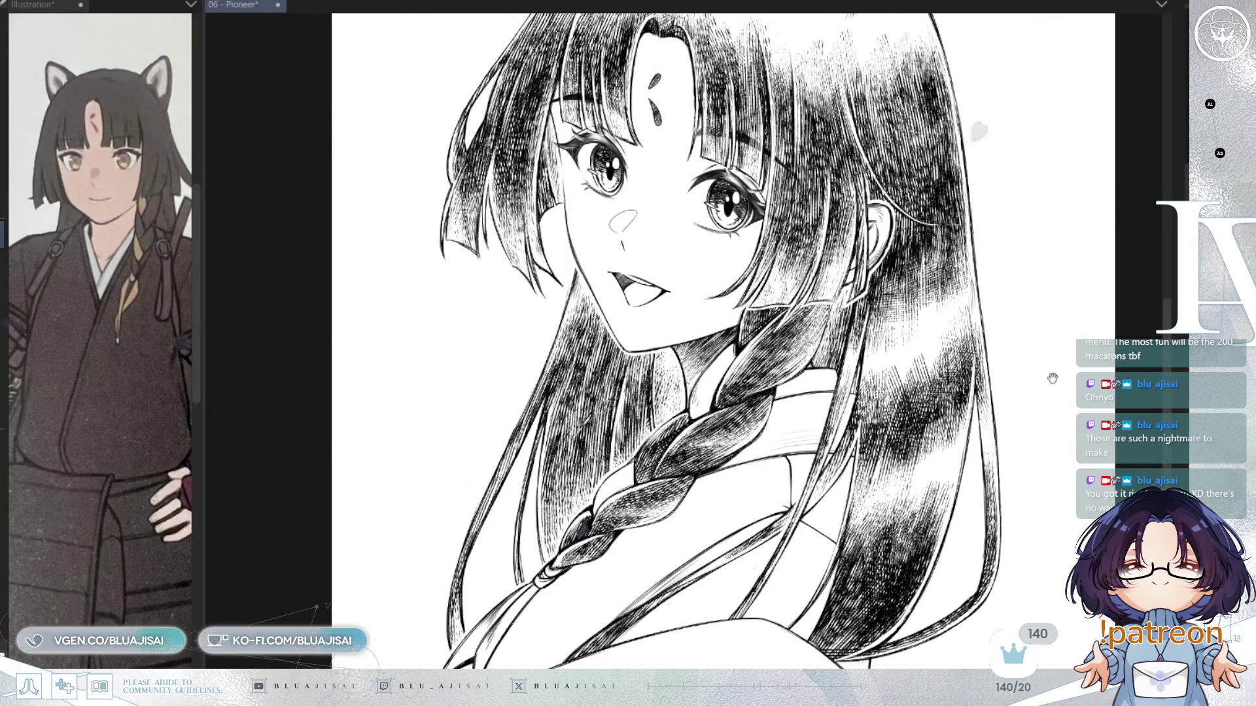
pyautogui.hotkey('ctrl', 's')
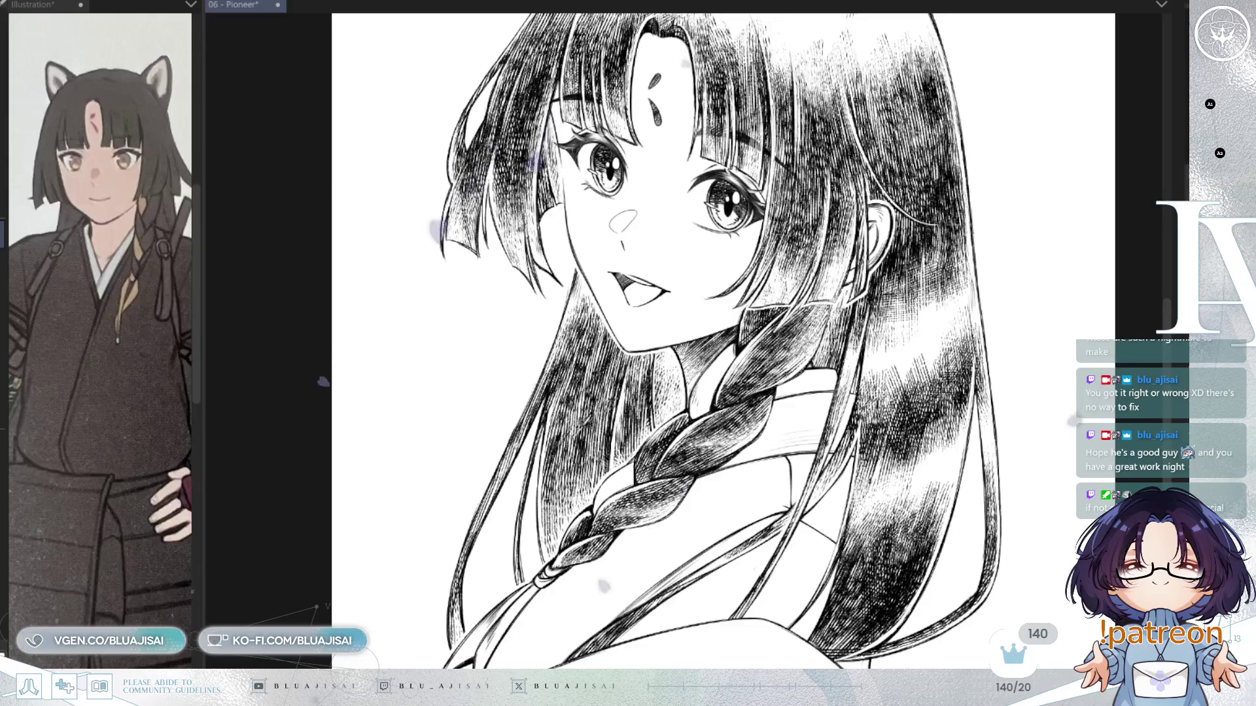
pyautogui.moveTo(456, 697)
pyautogui.mouseDown()
pyautogui.moveTo(494, 590)
pyautogui.moveTo(458, 630)
pyautogui.mouseUp()
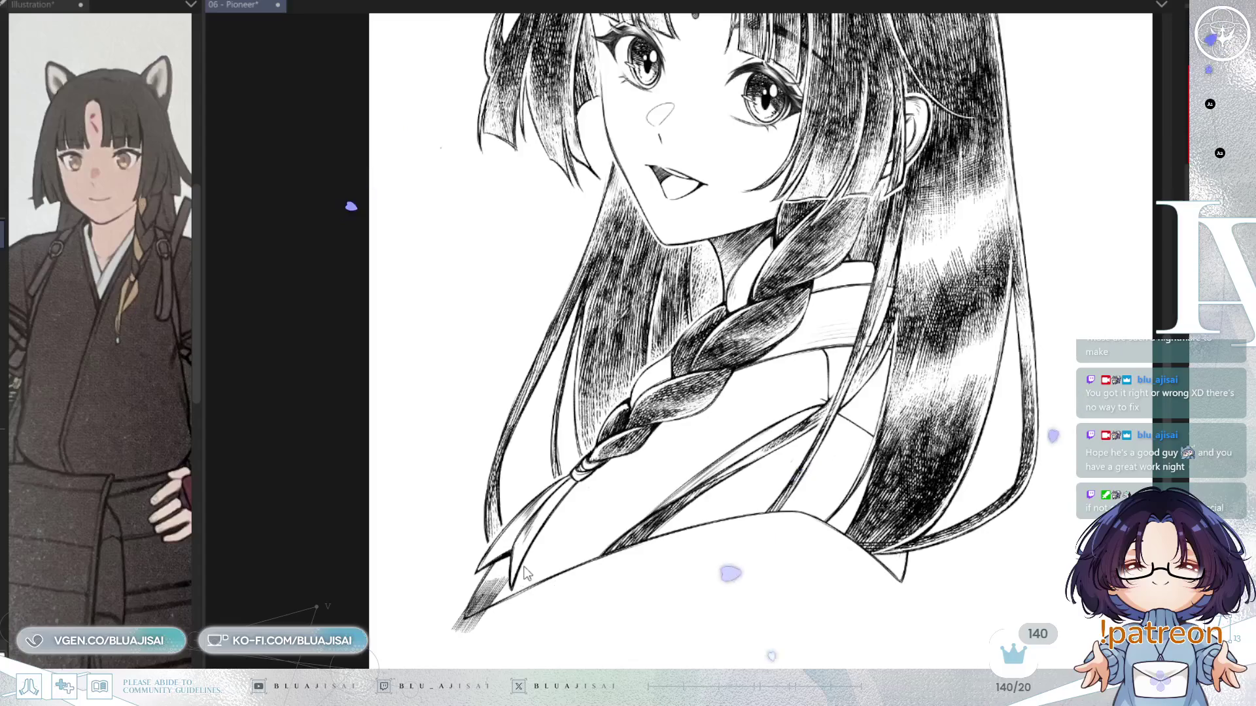
# Erase the collar tip's dark hatching, hatch the collar diagonally, and darken the upper braid
pyautogui.moveTo(524, 595)
pyautogui.mouseDown()
pyautogui.moveTo(480, 592)
pyautogui.moveTo(549, 556)
pyautogui.moveTo(551, 538)
pyautogui.moveTo(510, 576)
pyautogui.moveTo(523, 588)
pyautogui.moveTo(615, 550)
pyautogui.mouseUp()
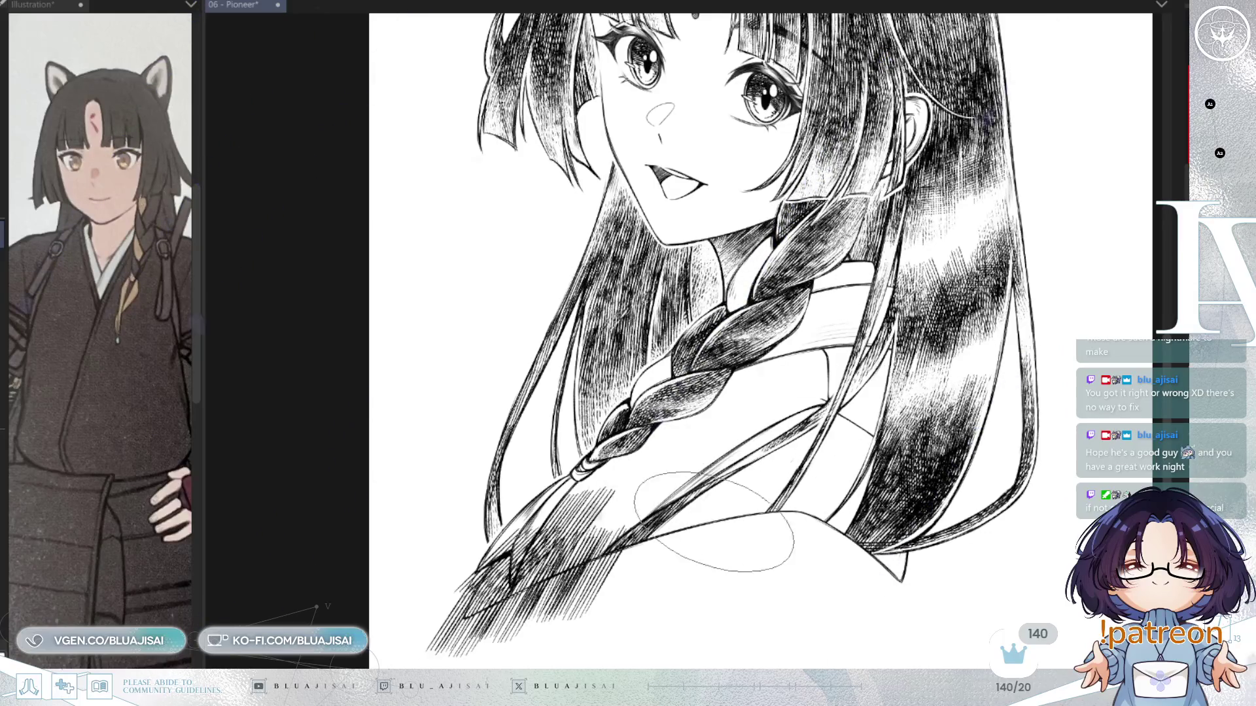
pyautogui.moveTo(762, 490)
pyautogui.mouseDown()
pyautogui.moveTo(732, 523)
pyautogui.moveTo(813, 504)
pyautogui.moveTo(818, 524)
pyautogui.moveTo(843, 536)
pyautogui.moveTo(863, 517)
pyautogui.moveTo(890, 588)
pyautogui.moveTo(876, 576)
pyautogui.mouseUp()
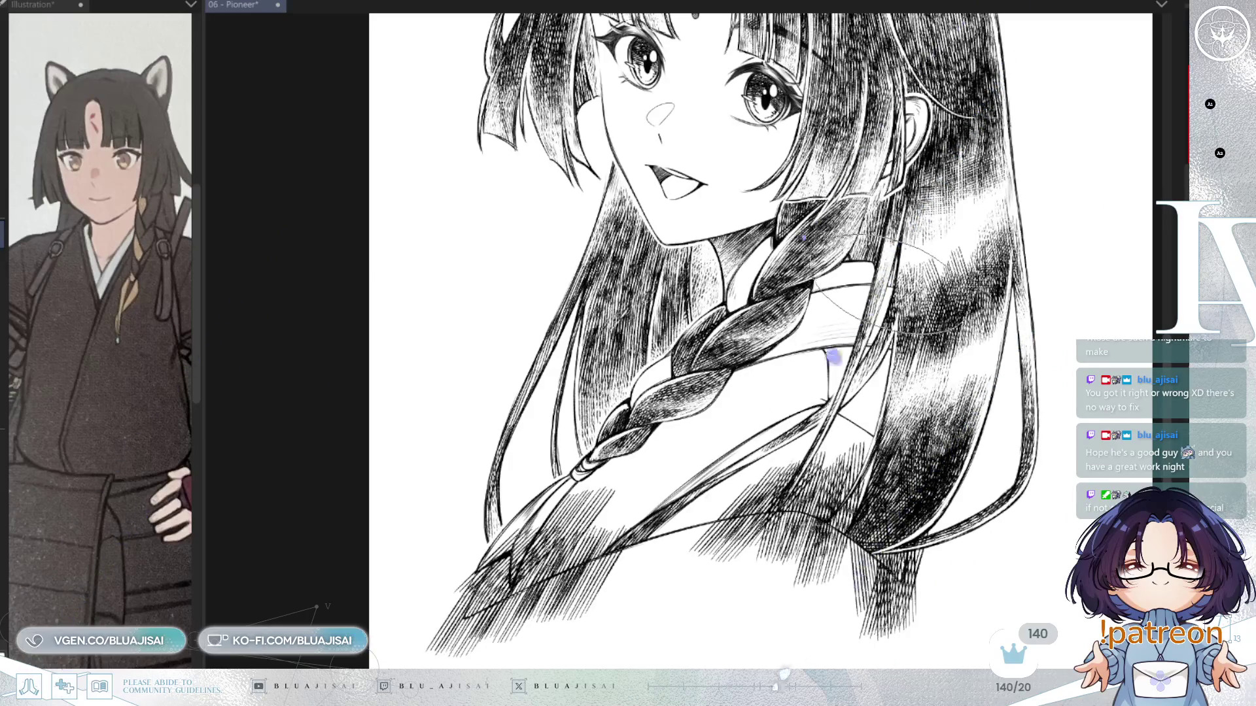
pyautogui.moveTo(890, 298)
pyautogui.mouseDown()
pyautogui.moveTo(850, 308)
pyautogui.moveTo(883, 337)
pyautogui.moveTo(830, 340)
pyautogui.mouseUp()
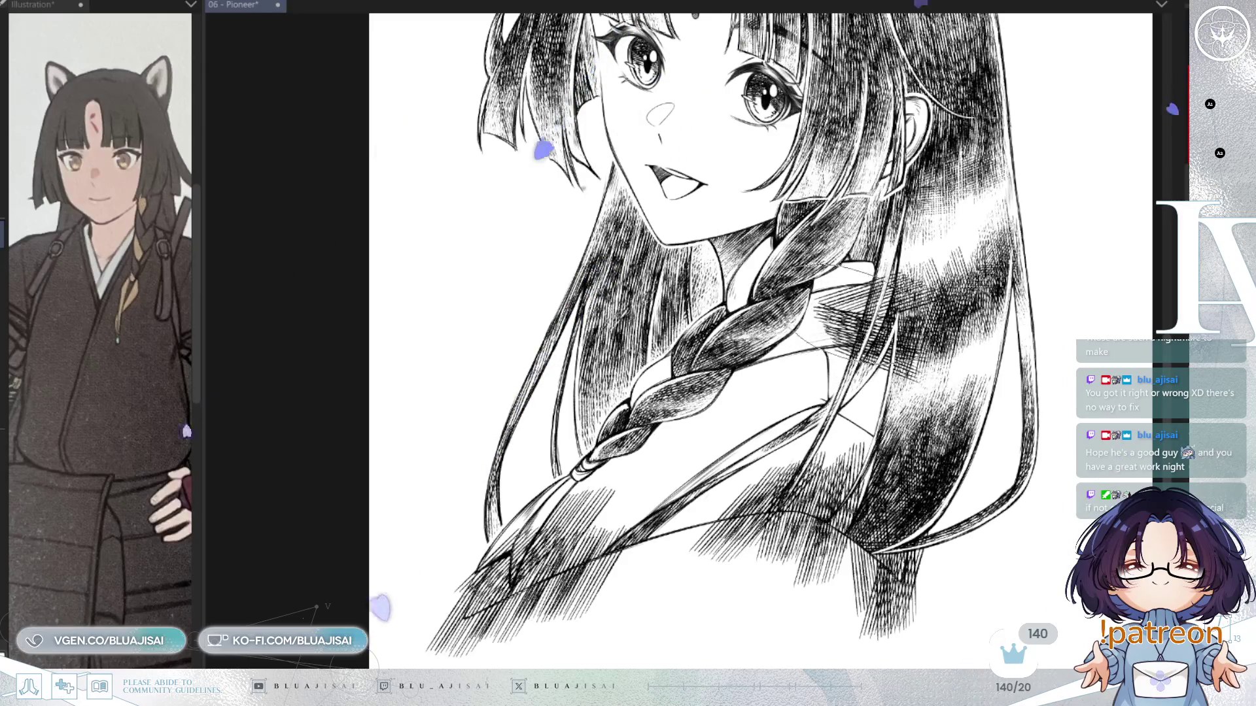
pyautogui.moveTo(928, 288); pyautogui.dragTo(844, 314)
pyautogui.moveTo(792, 369)
pyautogui.mouseDown()
pyautogui.moveTo(772, 353)
pyautogui.moveTo(752, 366)
pyautogui.moveTo(785, 340)
pyautogui.moveTo(752, 366)
pyautogui.moveTo(771, 393)
pyautogui.mouseUp()
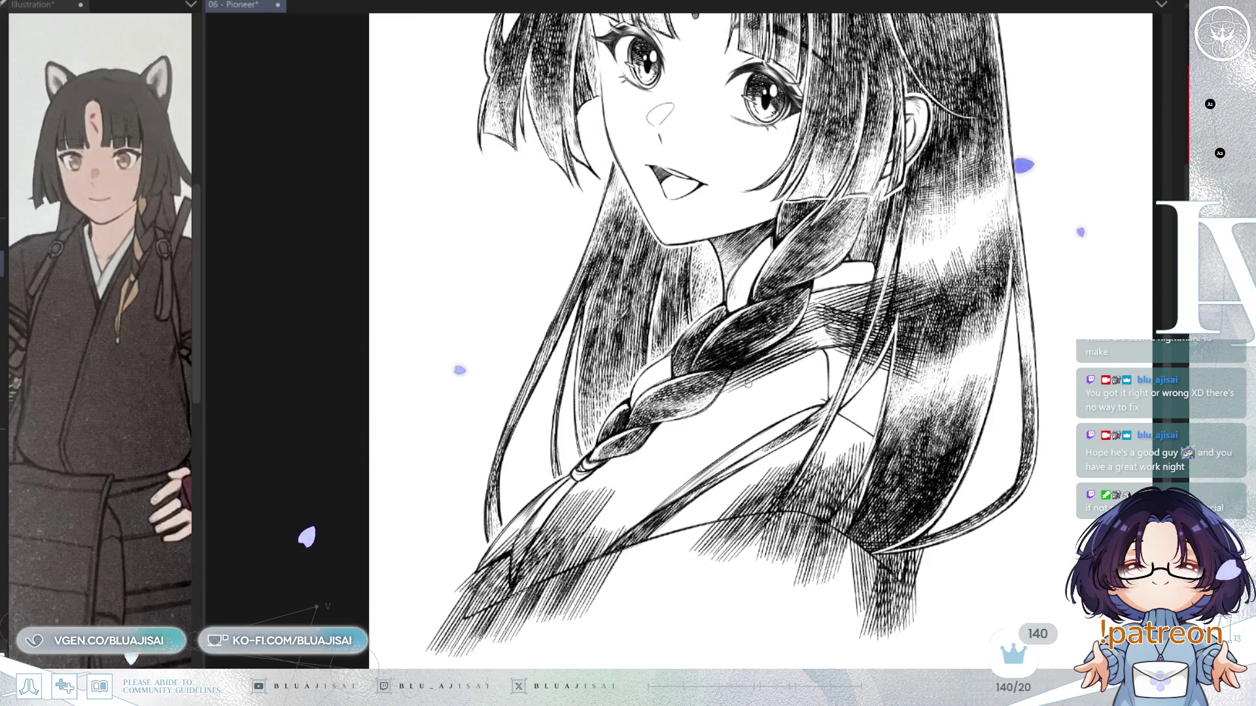
# Lighten the hatching near the folded collar tip and below the long diagonal line
pyautogui.scroll(3, 719, 392)
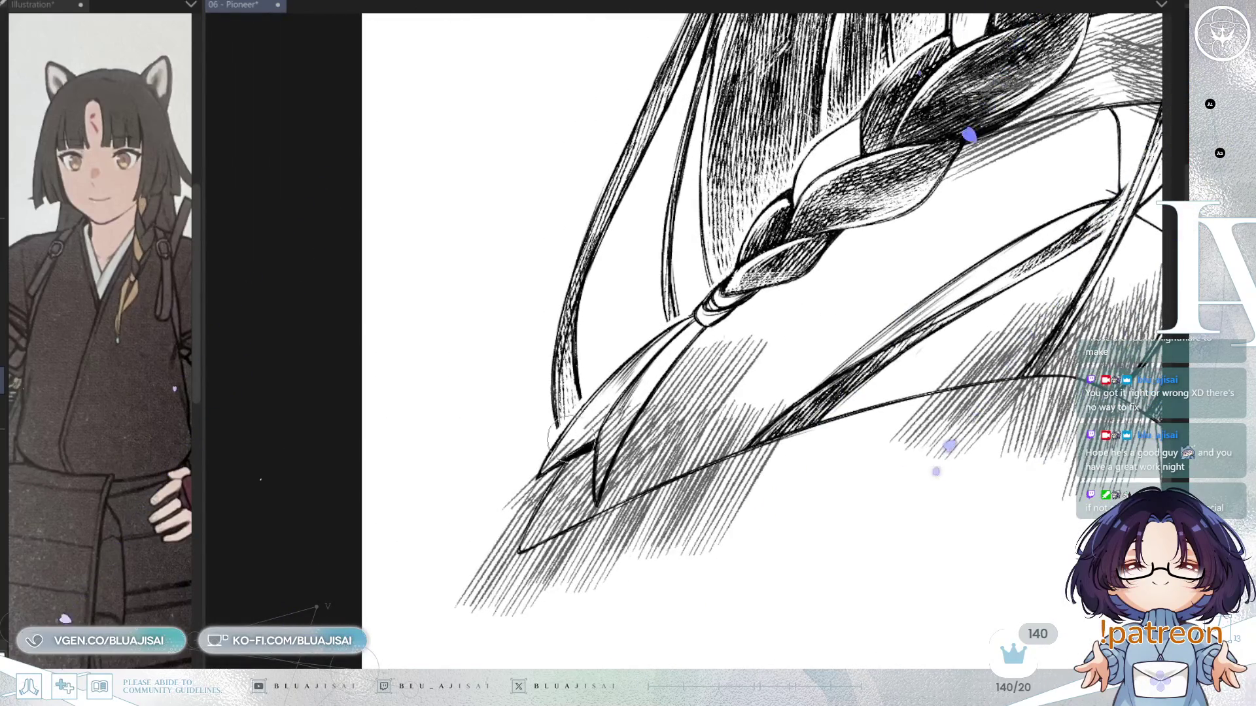
pyautogui.moveTo(556, 435); pyautogui.dragTo(530, 488)
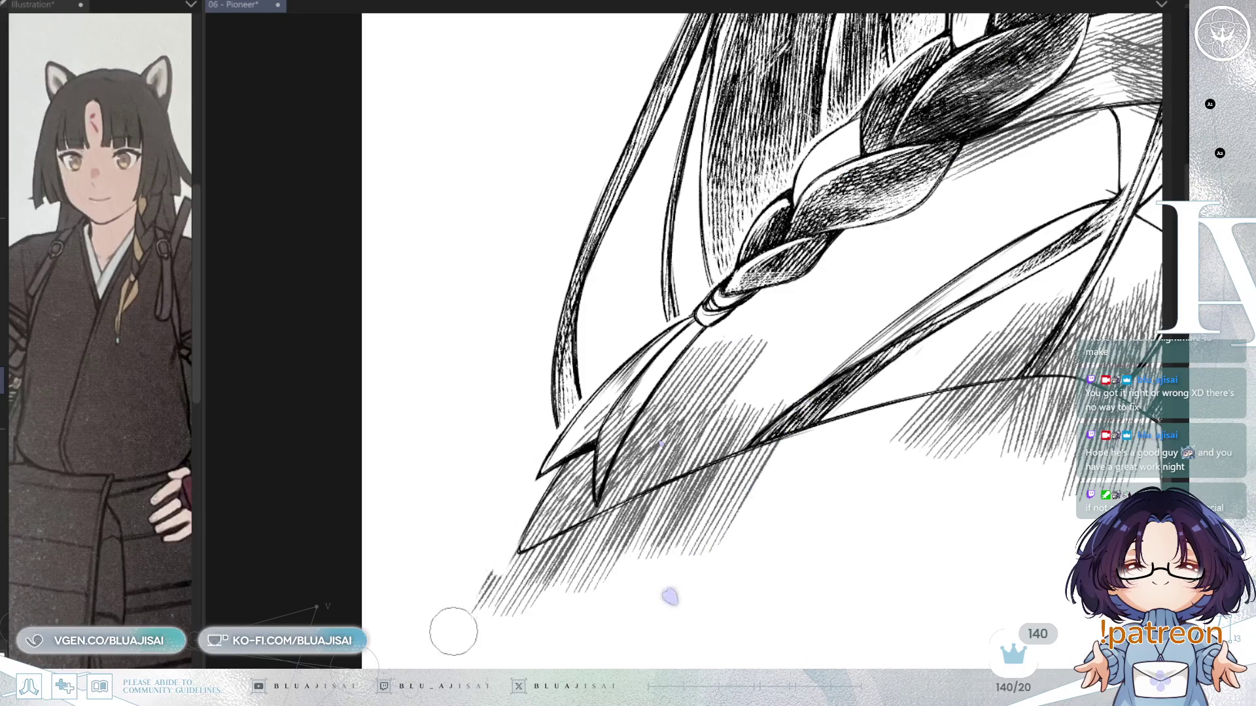
pyautogui.press('-')
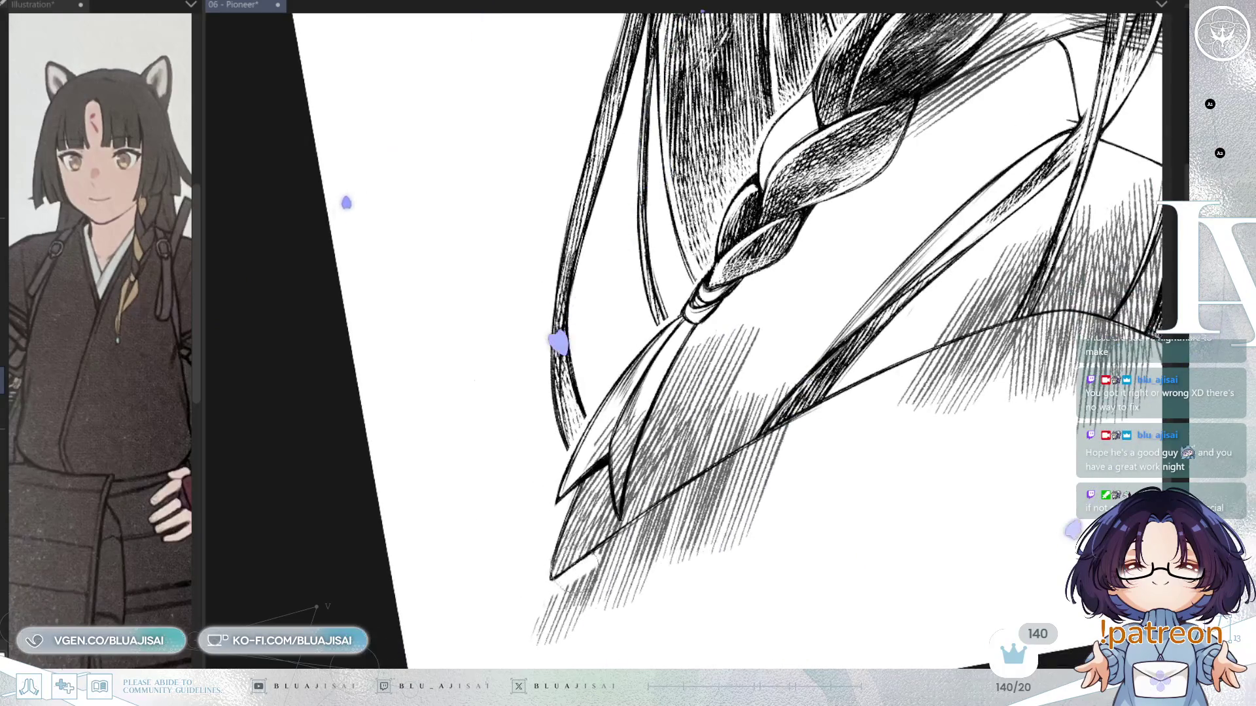
pyautogui.moveTo(680, 497); pyautogui.dragTo(726, 471)
pyautogui.moveTo(693, 513)
pyautogui.mouseDown()
pyautogui.moveTo(765, 464)
pyautogui.moveTo(772, 489)
pyautogui.moveTo(743, 505)
pyautogui.moveTo(723, 490)
pyautogui.moveTo(532, 617)
pyautogui.mouseUp()
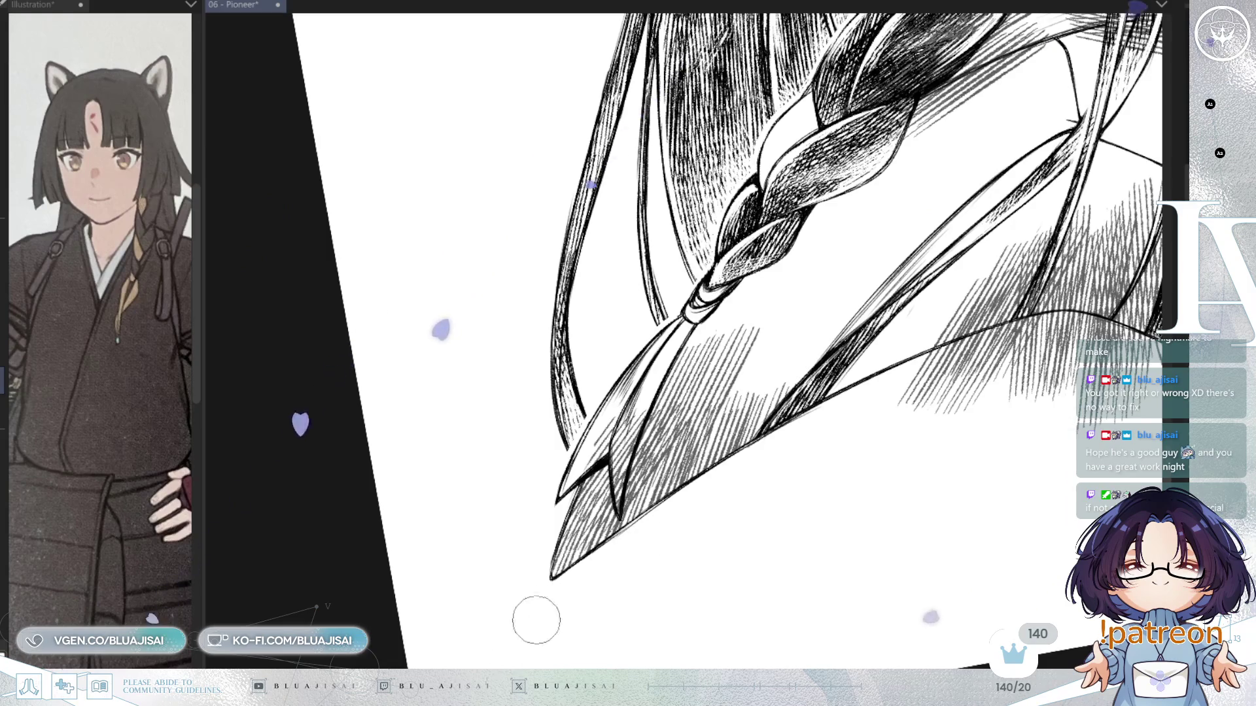
pyautogui.press('^')
pyautogui.moveTo(621, 402); pyautogui.dragTo(592, 434)
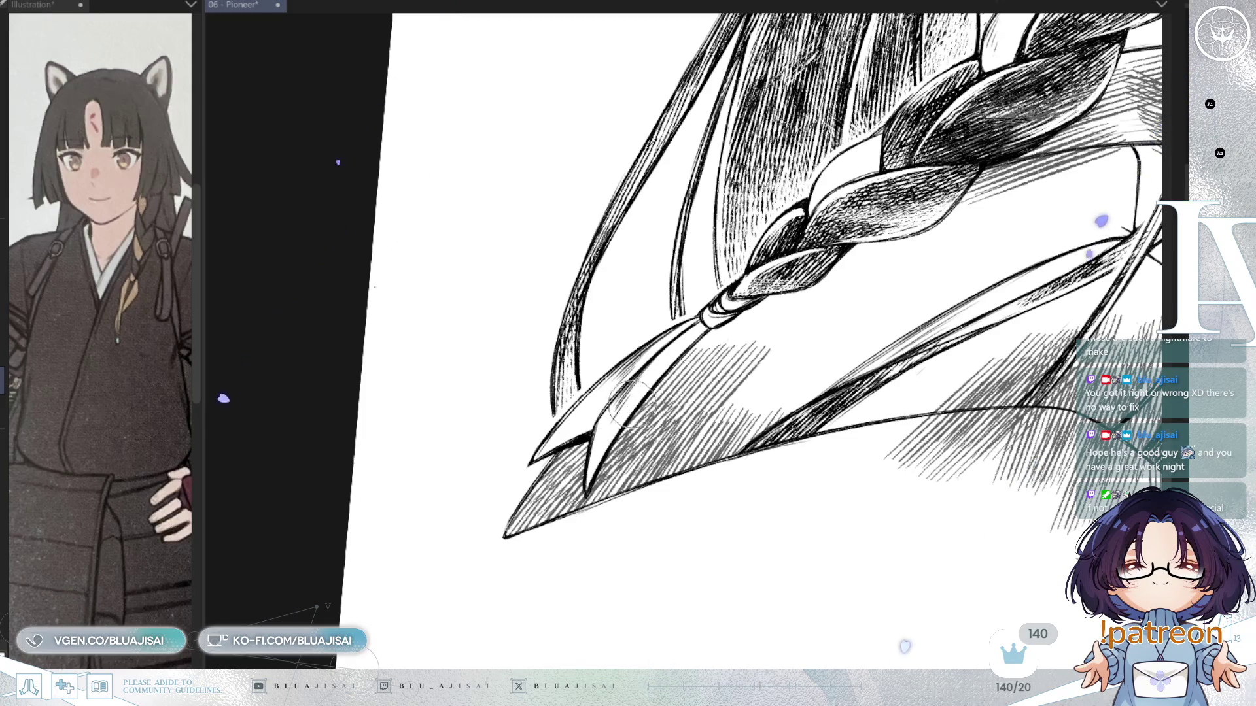
# Erase the hatching and stray short strokes below the shoulder contour
pyautogui.press('-')
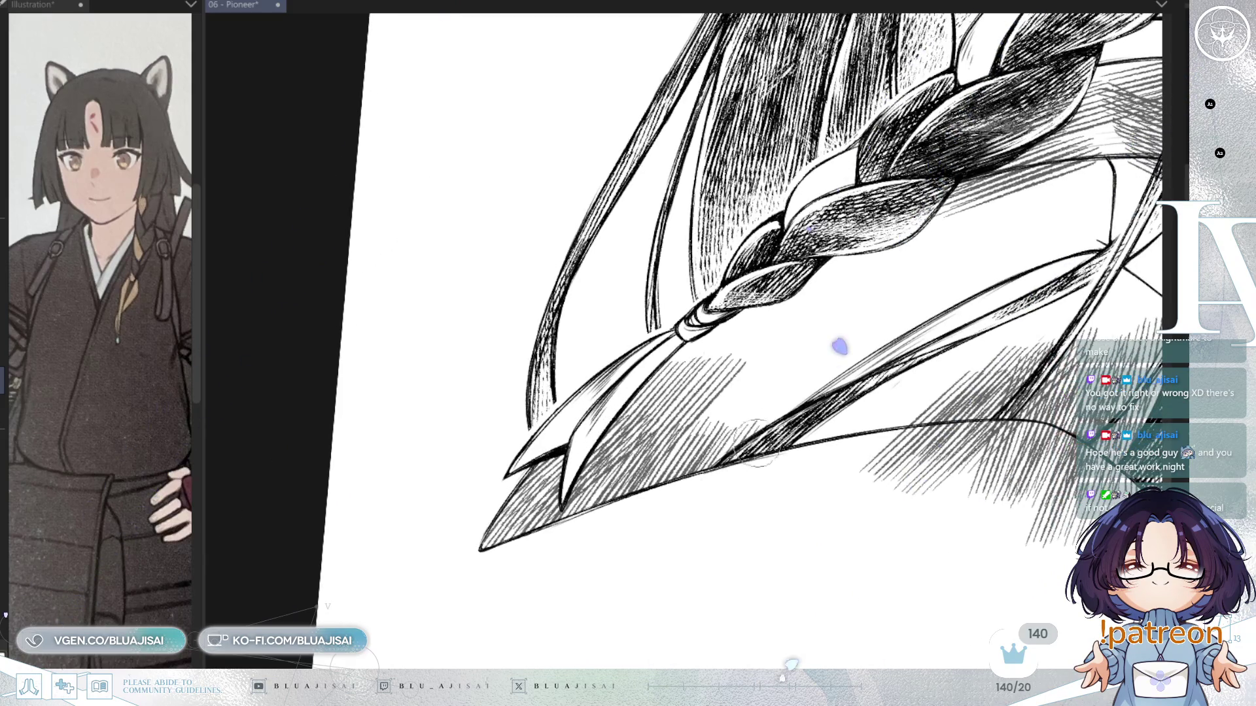
pyautogui.scroll(3, 918, 404)
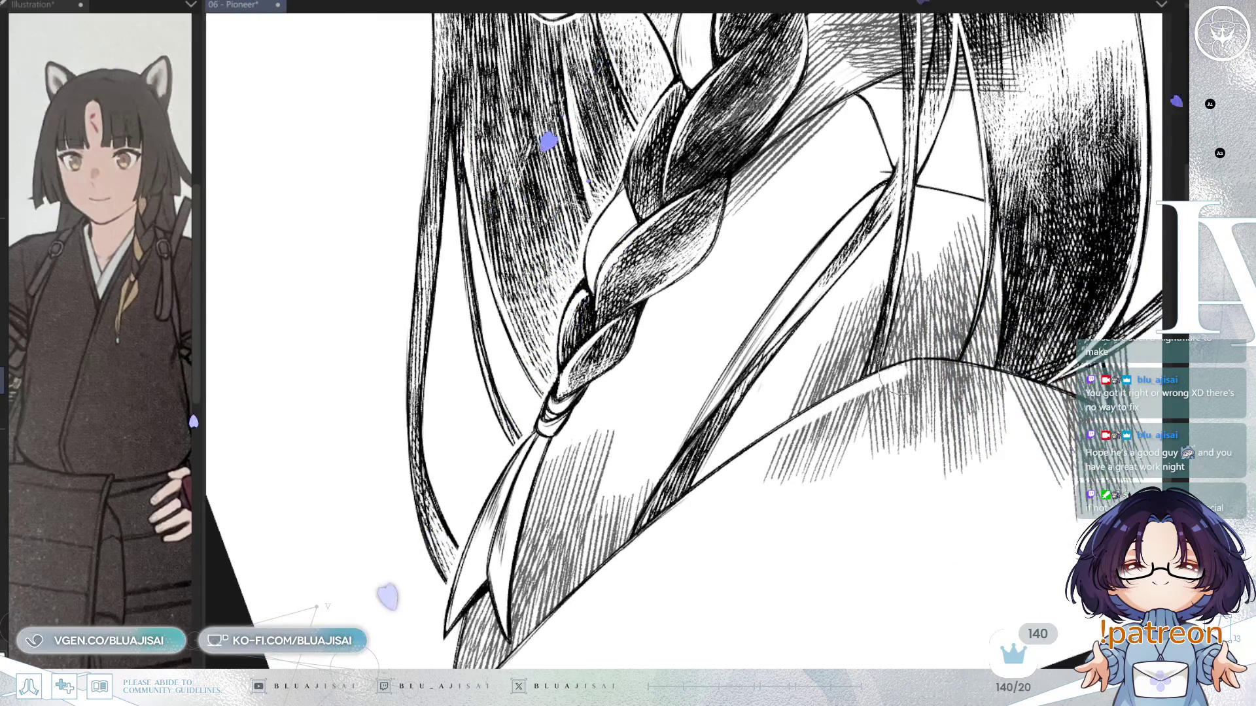
pyautogui.press('-')
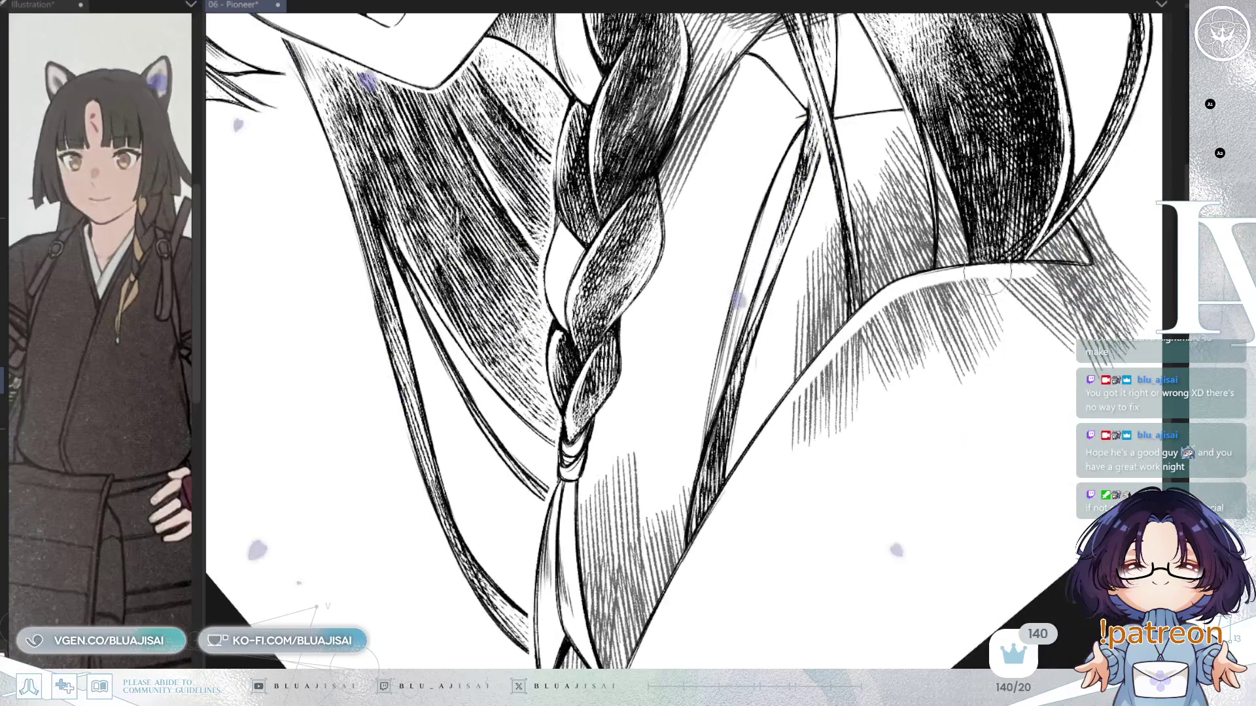
pyautogui.moveTo(886, 304)
pyautogui.mouseDown()
pyautogui.moveTo(851, 340)
pyautogui.moveTo(818, 415)
pyautogui.moveTo(833, 420)
pyautogui.moveTo(926, 312)
pyautogui.moveTo(1034, 287)
pyautogui.moveTo(955, 356)
pyautogui.moveTo(1051, 342)
pyautogui.moveTo(1037, 379)
pyautogui.mouseUp()
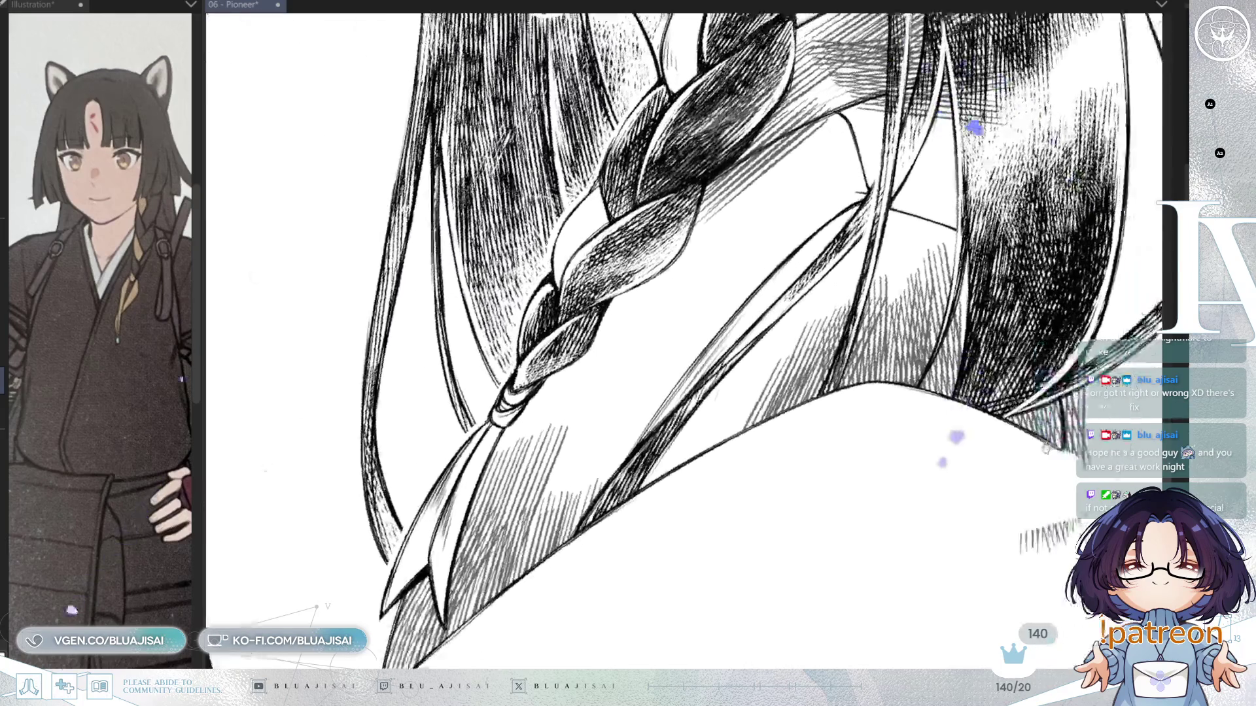
pyautogui.moveTo(1045, 448); pyautogui.dragTo(850, 437)
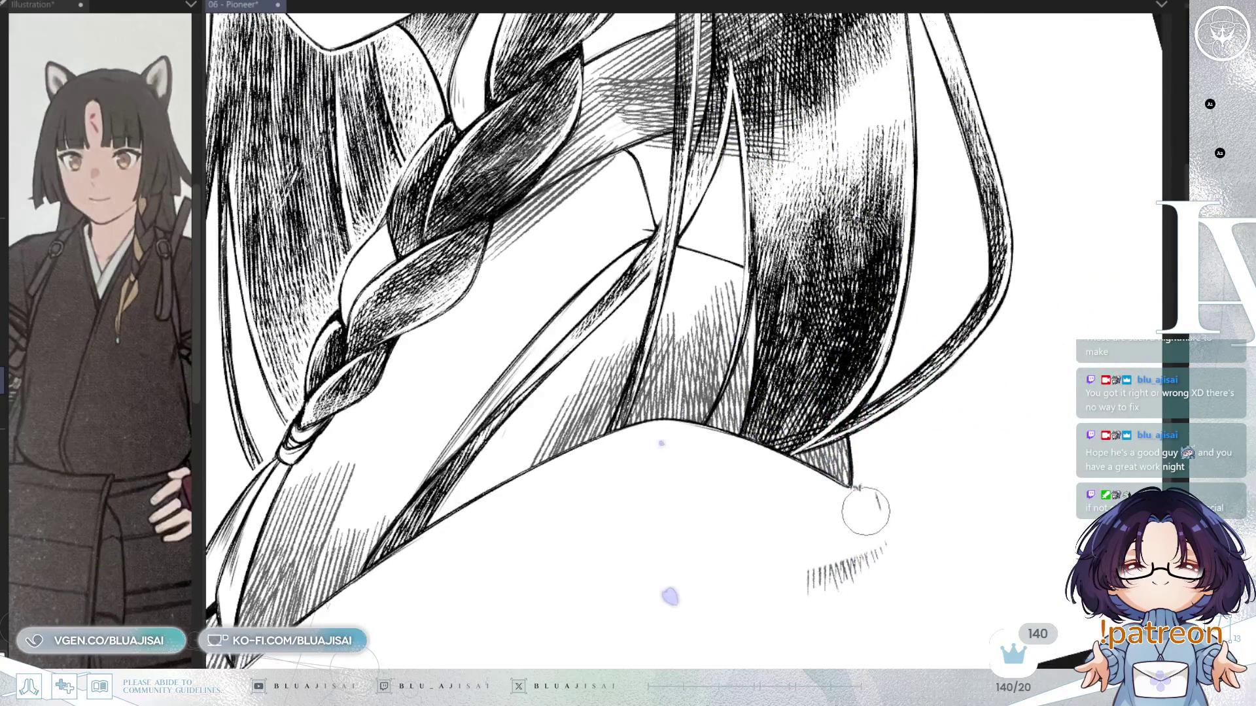
pyautogui.moveTo(850, 575)
pyautogui.mouseDown()
pyautogui.moveTo(833, 552)
pyautogui.moveTo(807, 583)
pyautogui.mouseUp()
pyautogui.moveTo(791, 540); pyautogui.dragTo(830, 624)
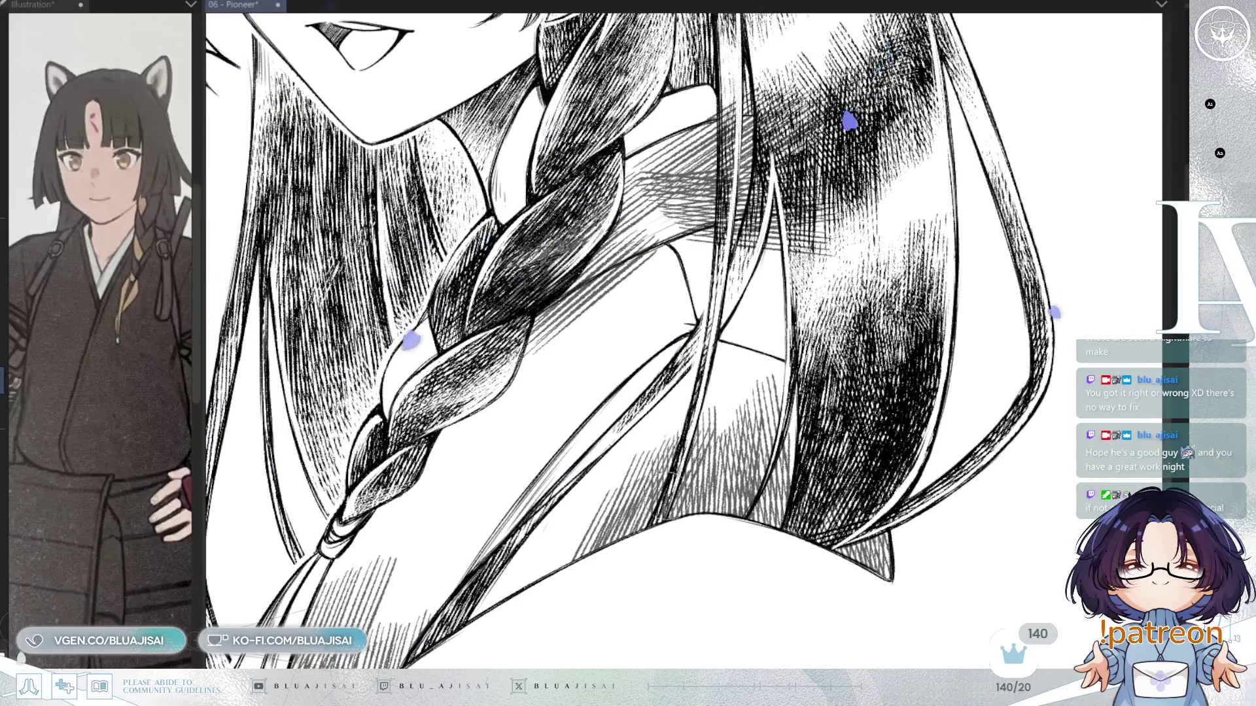
# Lighten the dark shading on the central braid and zoom out to the whole face
pyautogui.moveTo(298, 497)
pyautogui.mouseDown()
pyautogui.moveTo(275, 575)
pyautogui.moveTo(288, 588)
pyautogui.mouseUp()
pyautogui.moveTo(458, 216); pyautogui.dragTo(453, 227)
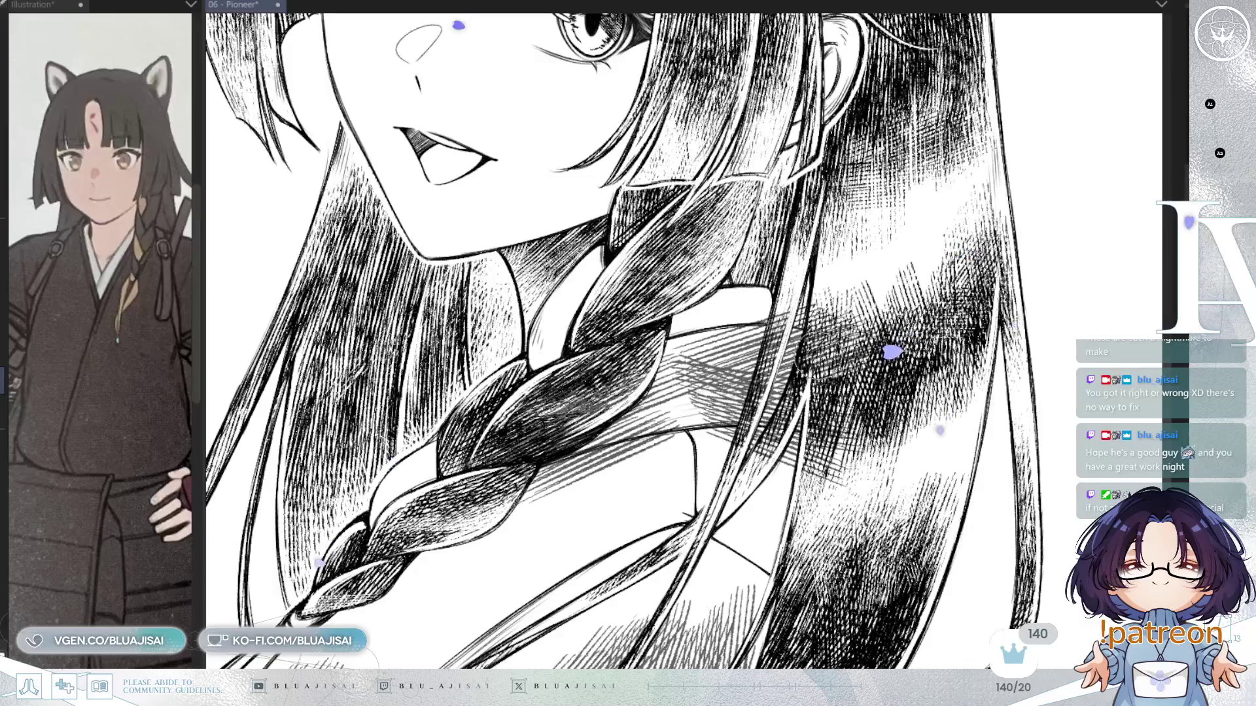
pyautogui.moveTo(682, 391); pyautogui.dragTo(765, 373)
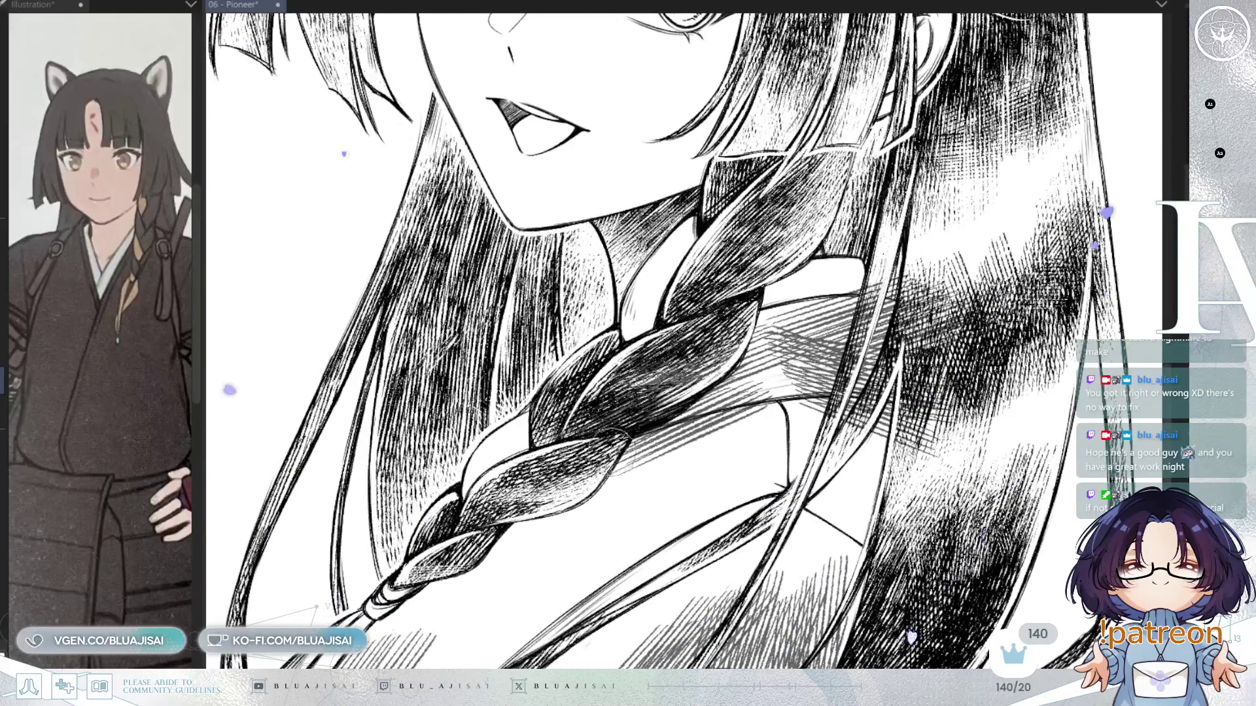
pyautogui.moveTo(618, 421)
pyautogui.mouseDown()
pyautogui.moveTo(645, 373)
pyautogui.moveTo(592, 422)
pyautogui.mouseUp()
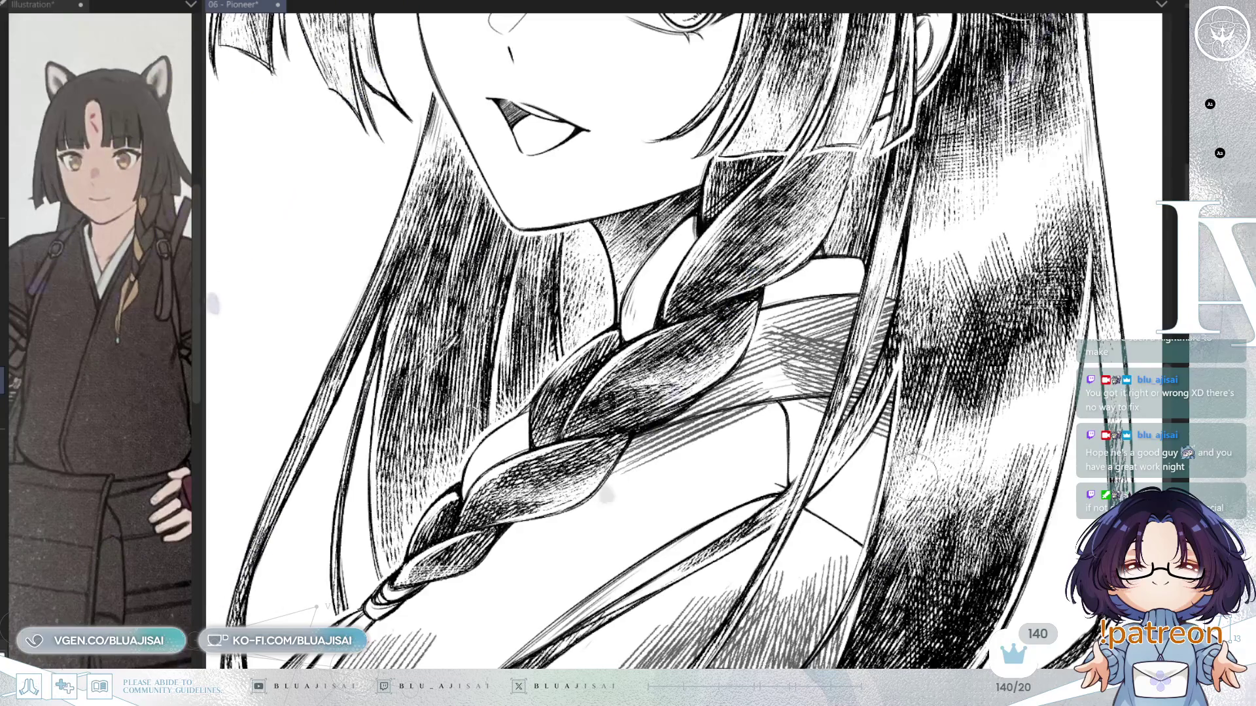
pyautogui.hotkey('ctrl', '-')
pyautogui.hotkey('ctrl', '-')
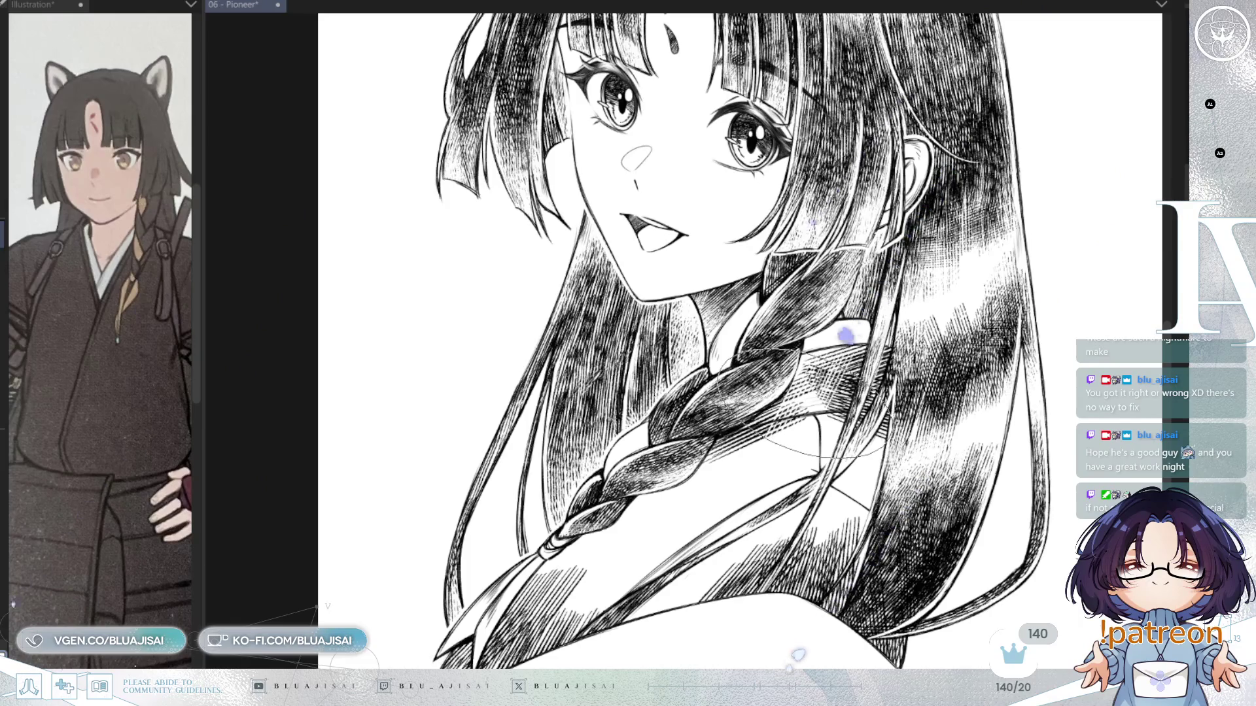
# Add dense hatching on the braid and strap, then soften the collar hatching
pyautogui.moveTo(799, 406); pyautogui.dragTo(801, 398)
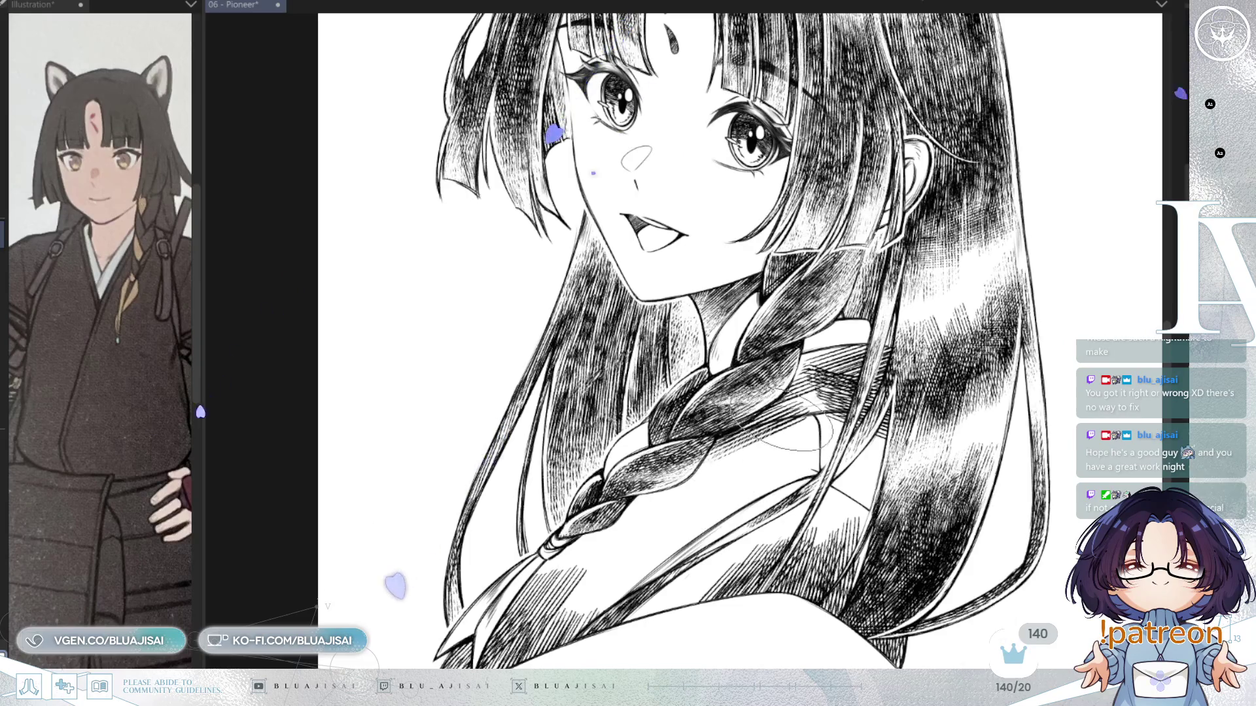
pyautogui.moveTo(833, 369); pyautogui.dragTo(835, 399)
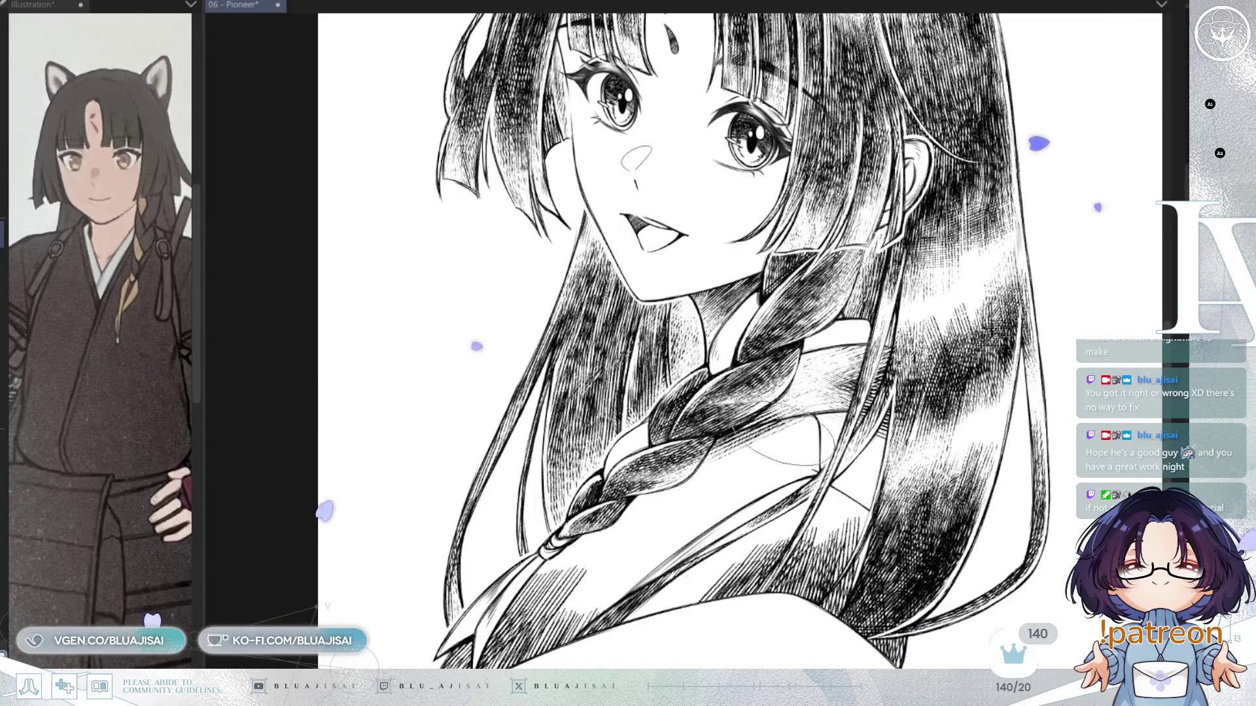
pyautogui.moveTo(772, 450); pyautogui.dragTo(901, 374)
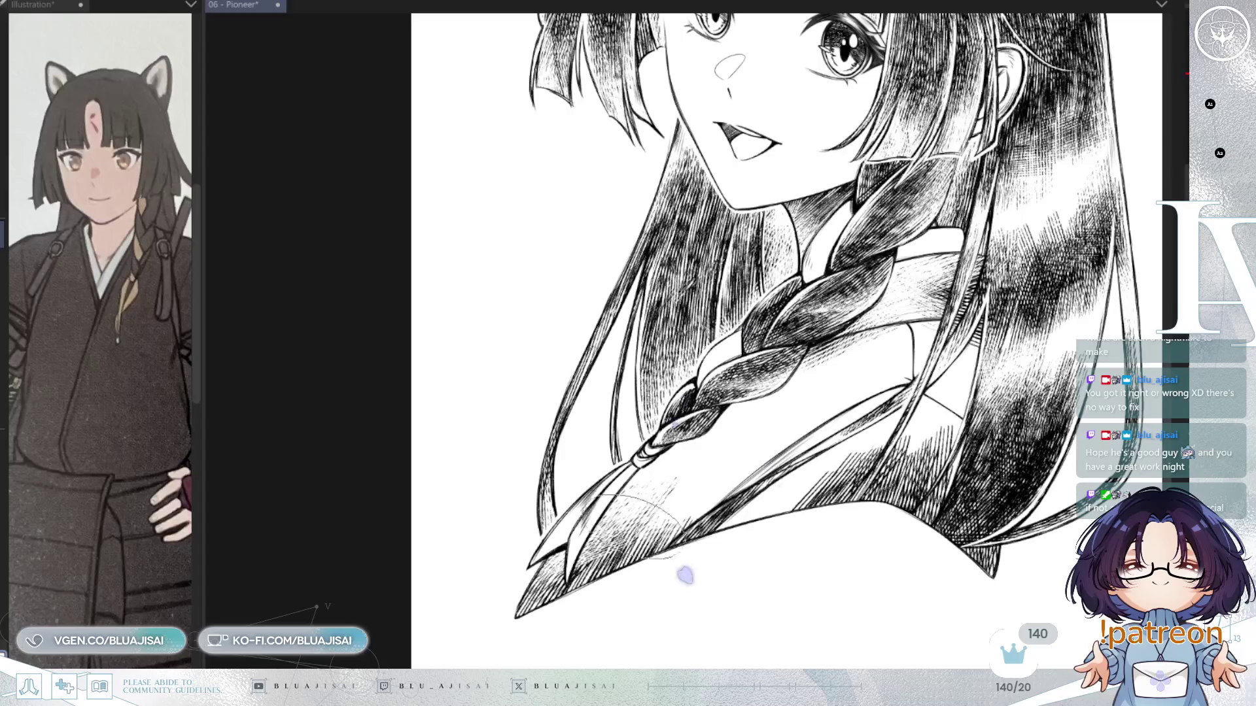
pyautogui.moveTo(628, 527); pyautogui.dragTo(641, 546)
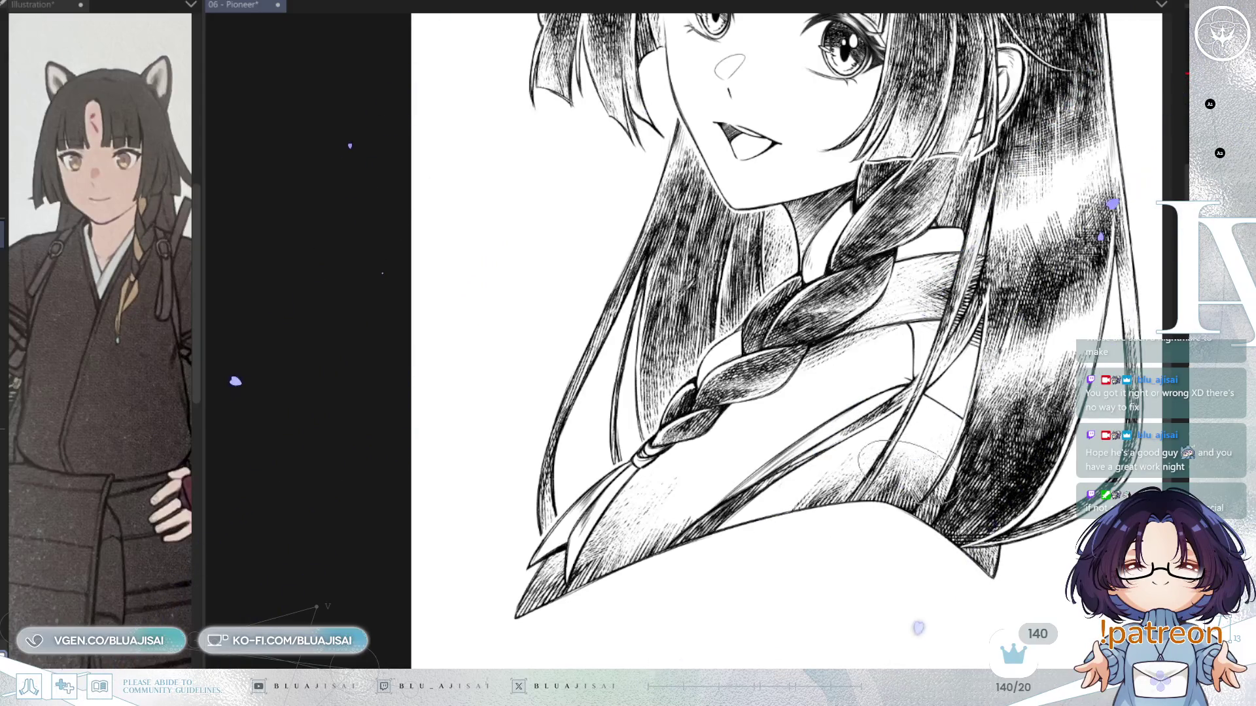
pyautogui.scroll(-4, 990, 376)
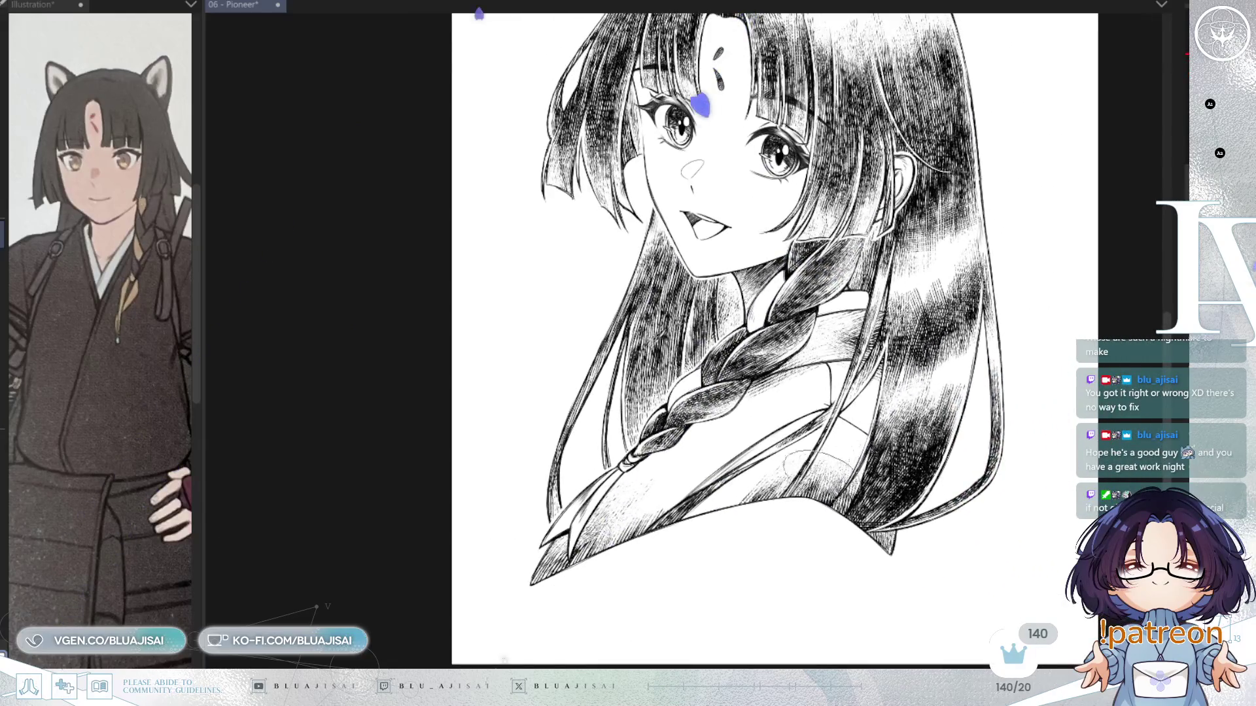
pyautogui.scroll(2, 850, 444)
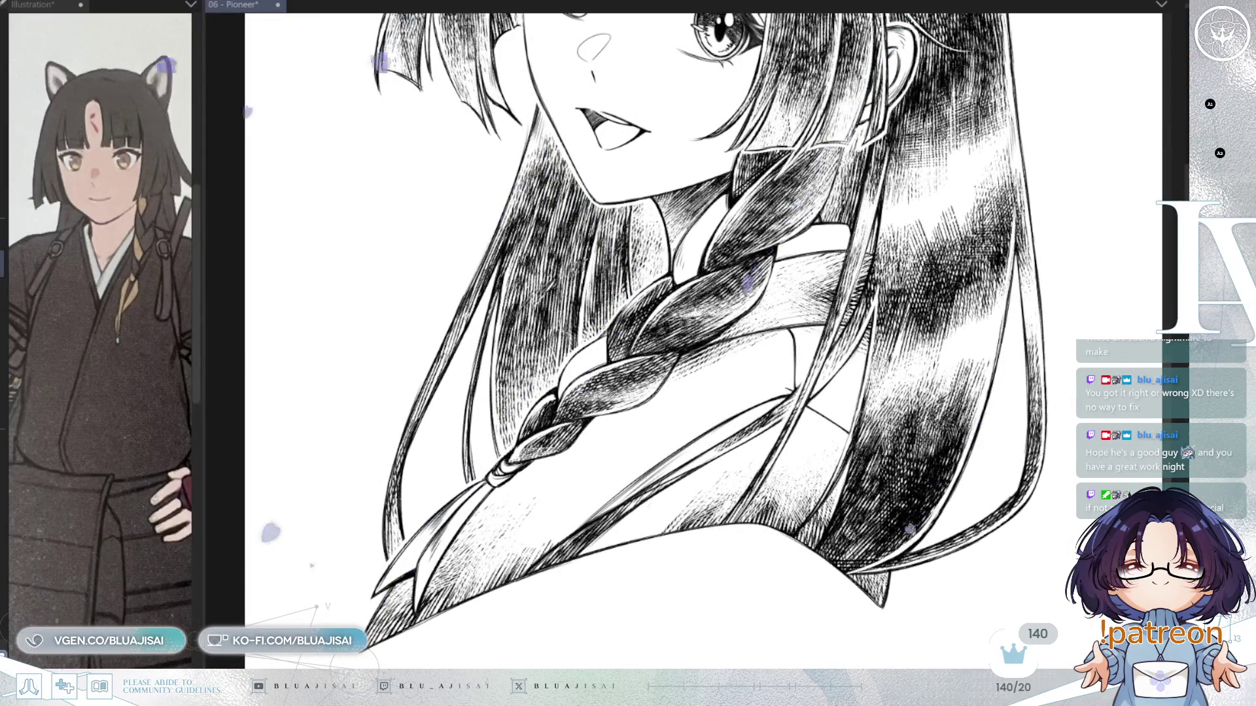
pyautogui.scroll(1, 821, 553)
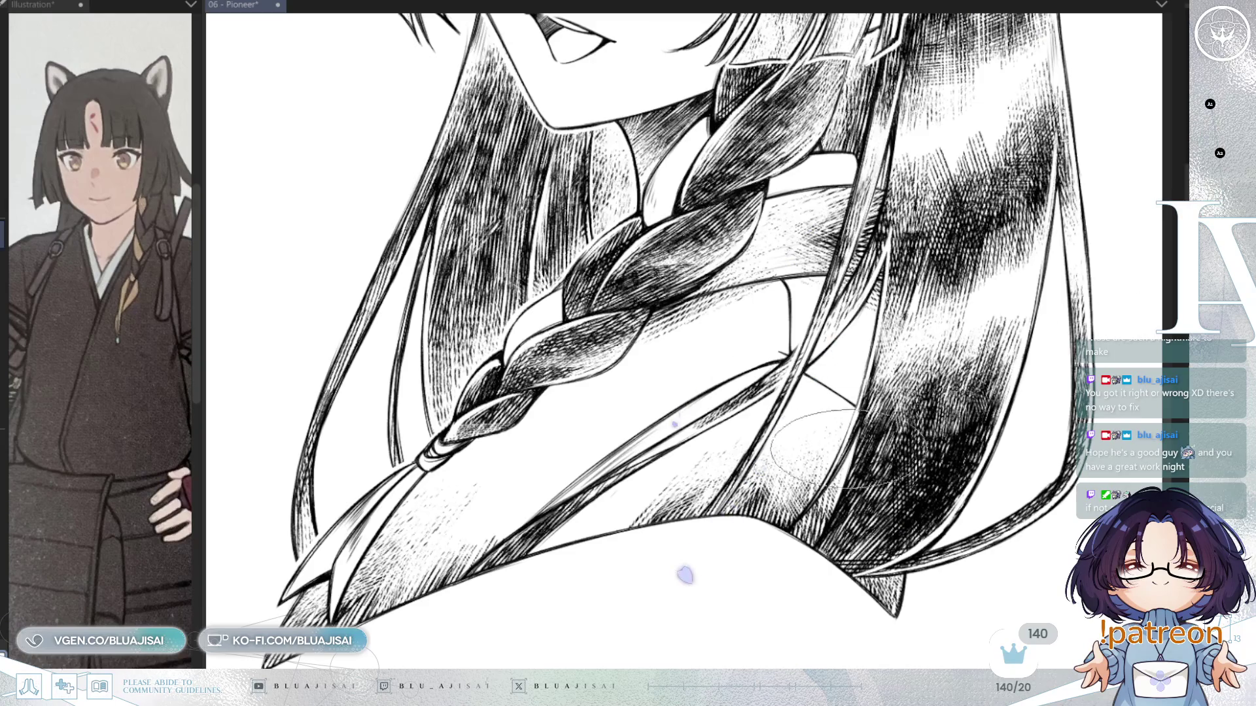
pyautogui.scroll(1, 837, 450)
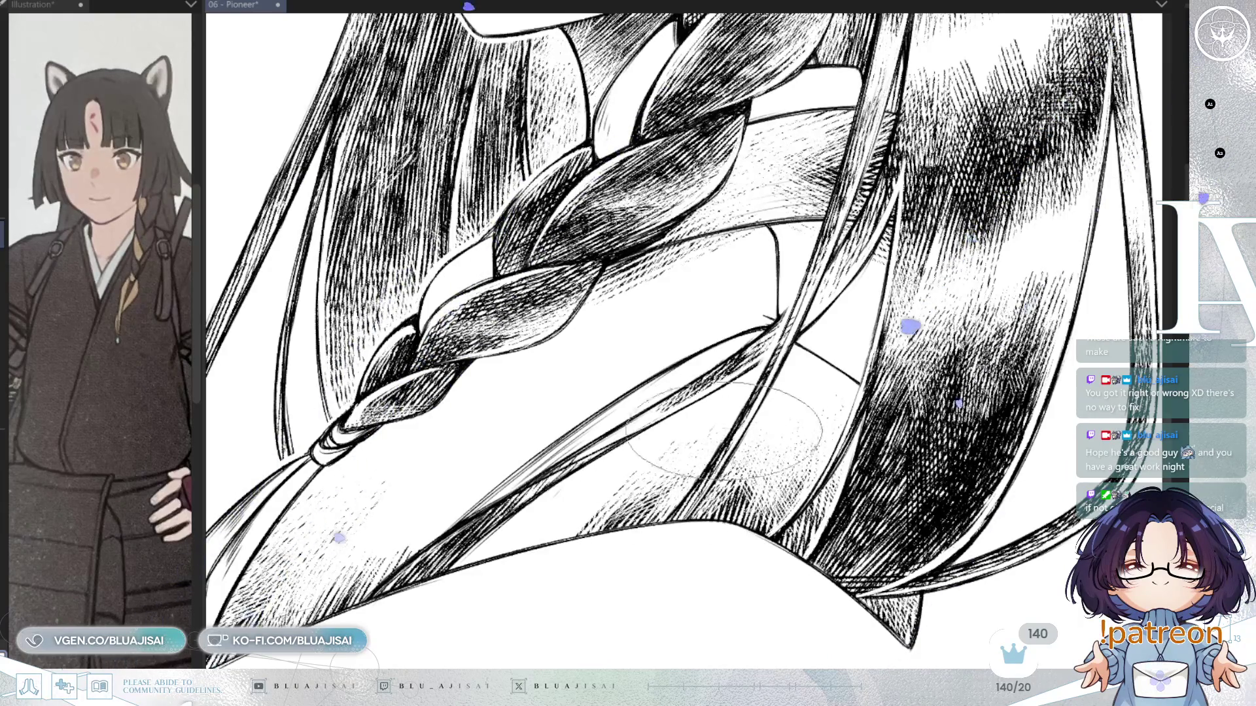
pyautogui.moveTo(686, 533); pyautogui.dragTo(890, 439)
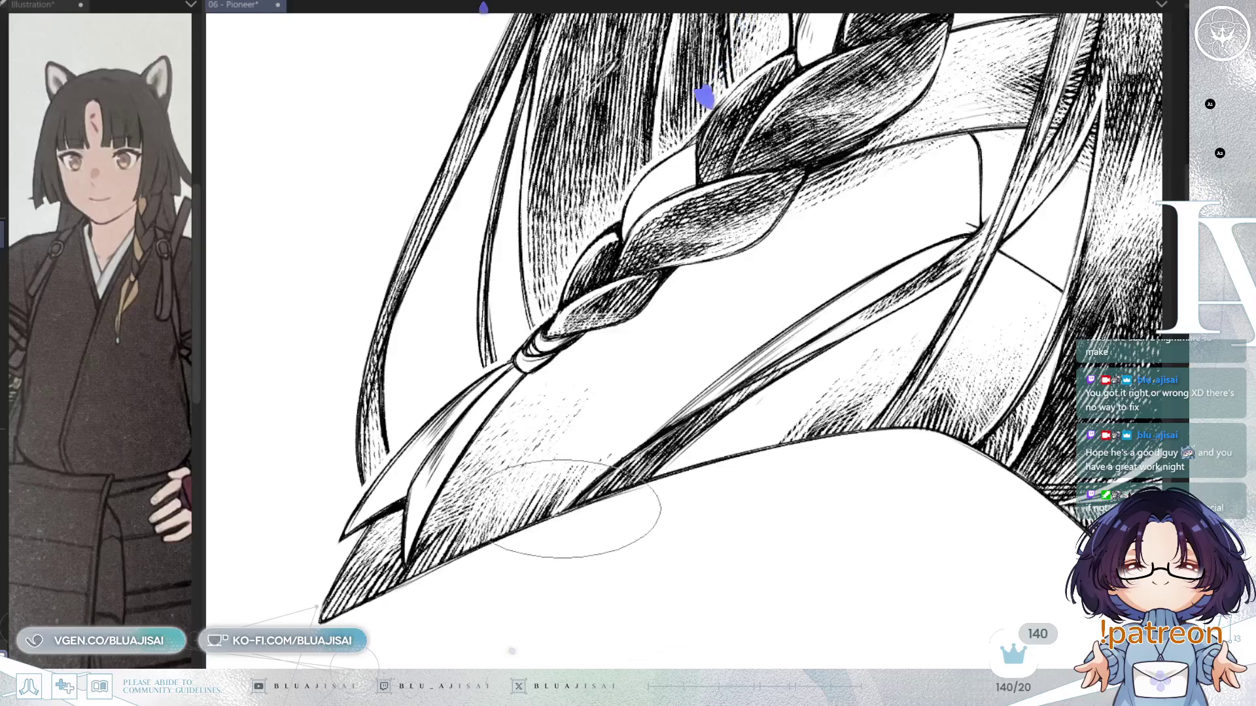
pyautogui.scroll(-1, 798, 337)
pyautogui.moveTo(844, 411)
pyautogui.mouseDown()
pyautogui.moveTo(954, 303)
pyautogui.moveTo(851, 471)
pyautogui.mouseUp()
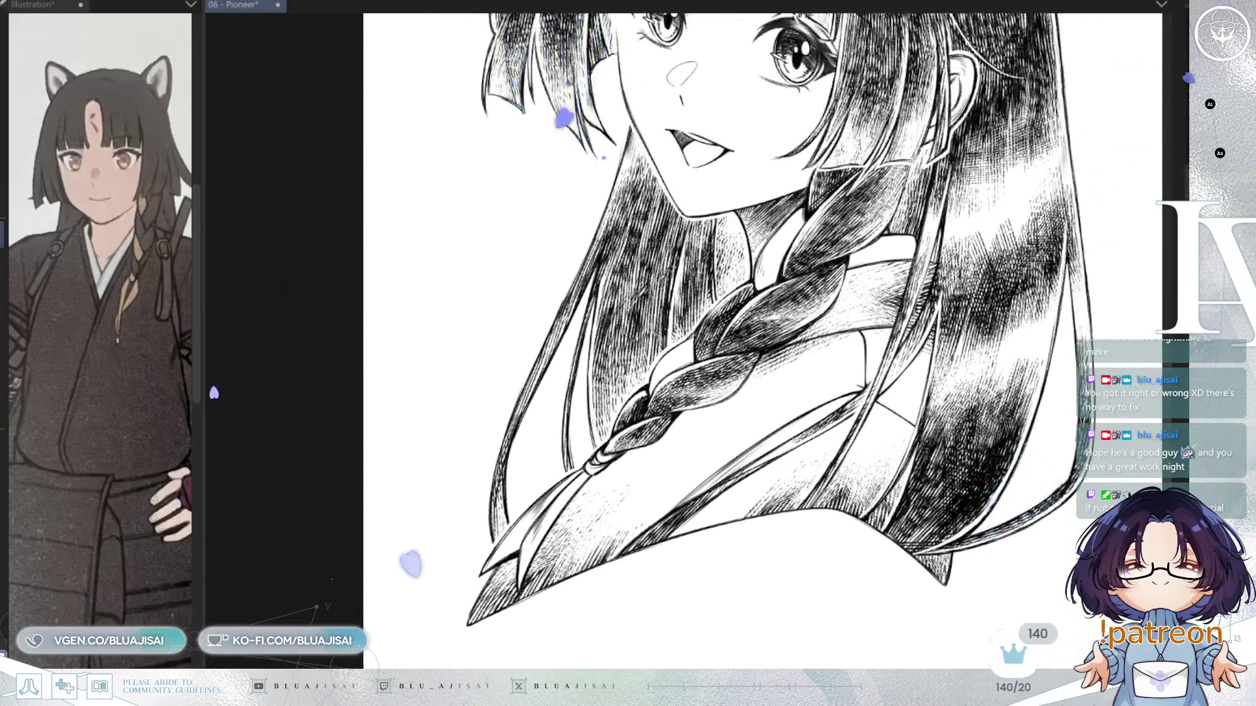
pyautogui.scroll(2, 754, 286)
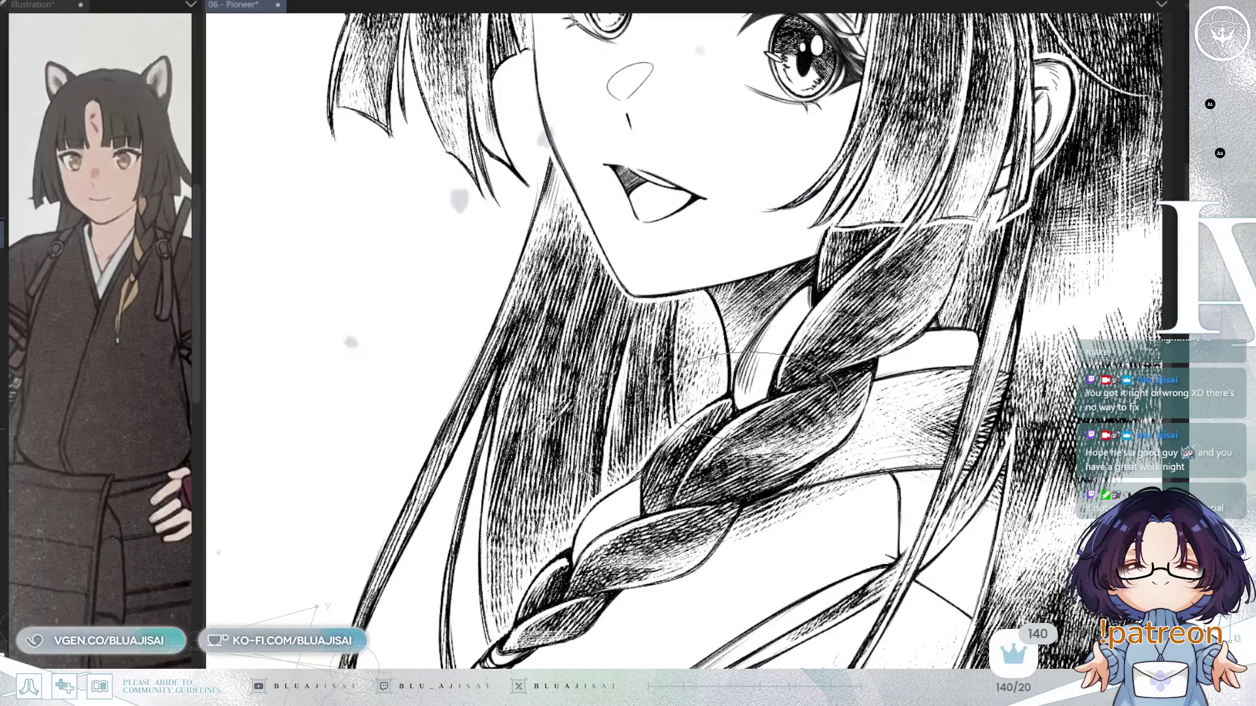
pyautogui.moveTo(739, 359); pyautogui.dragTo(726, 425)
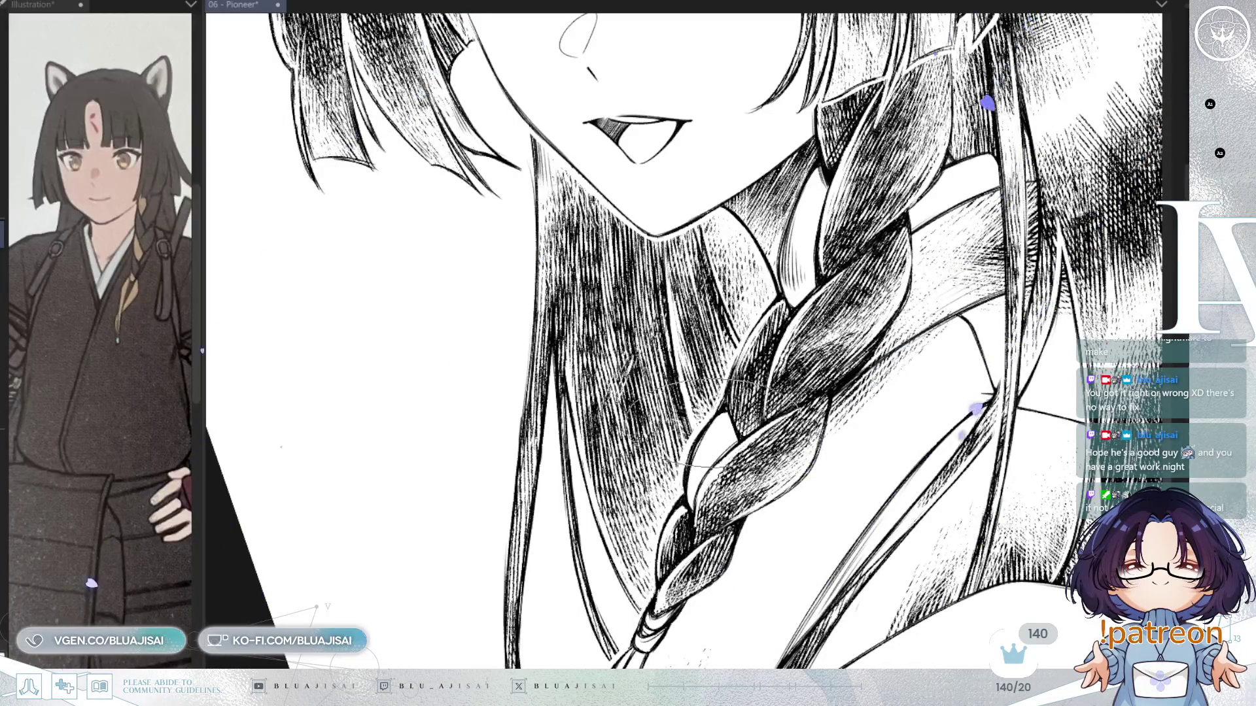
pyautogui.scroll(-2, 654, 477)
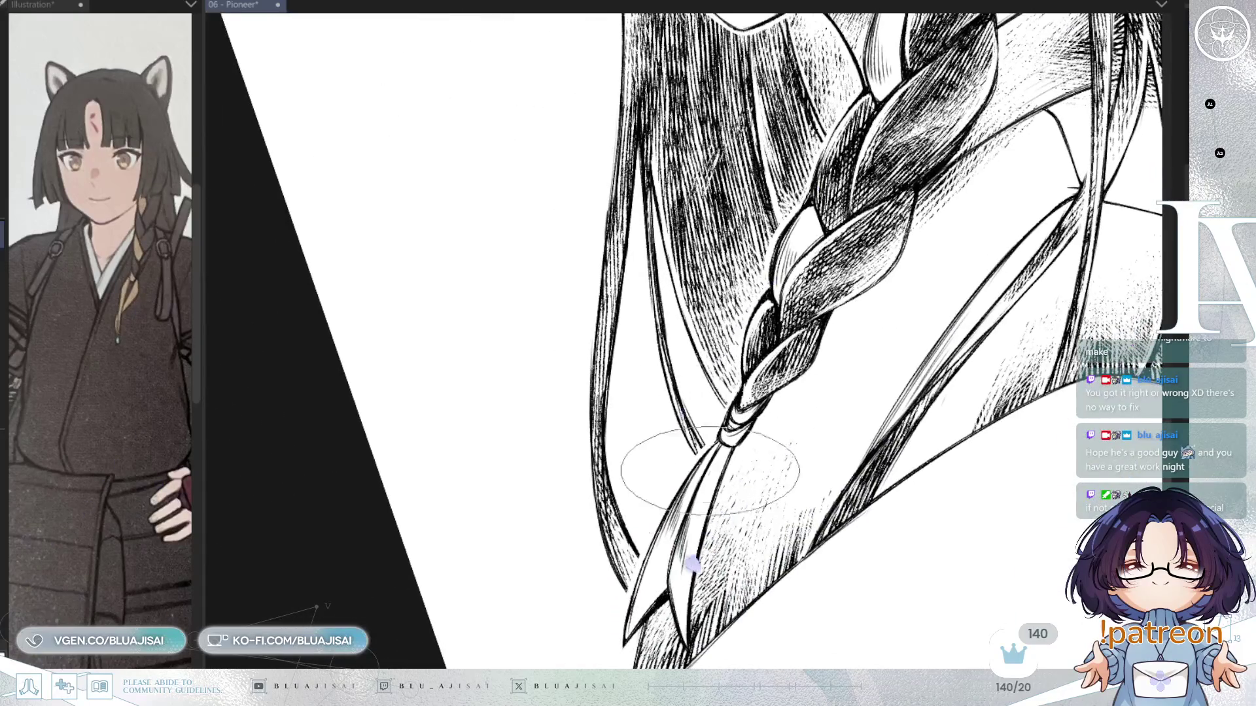
pyautogui.scroll(1, 850, 373)
pyautogui.scroll(-4, 850, 373)
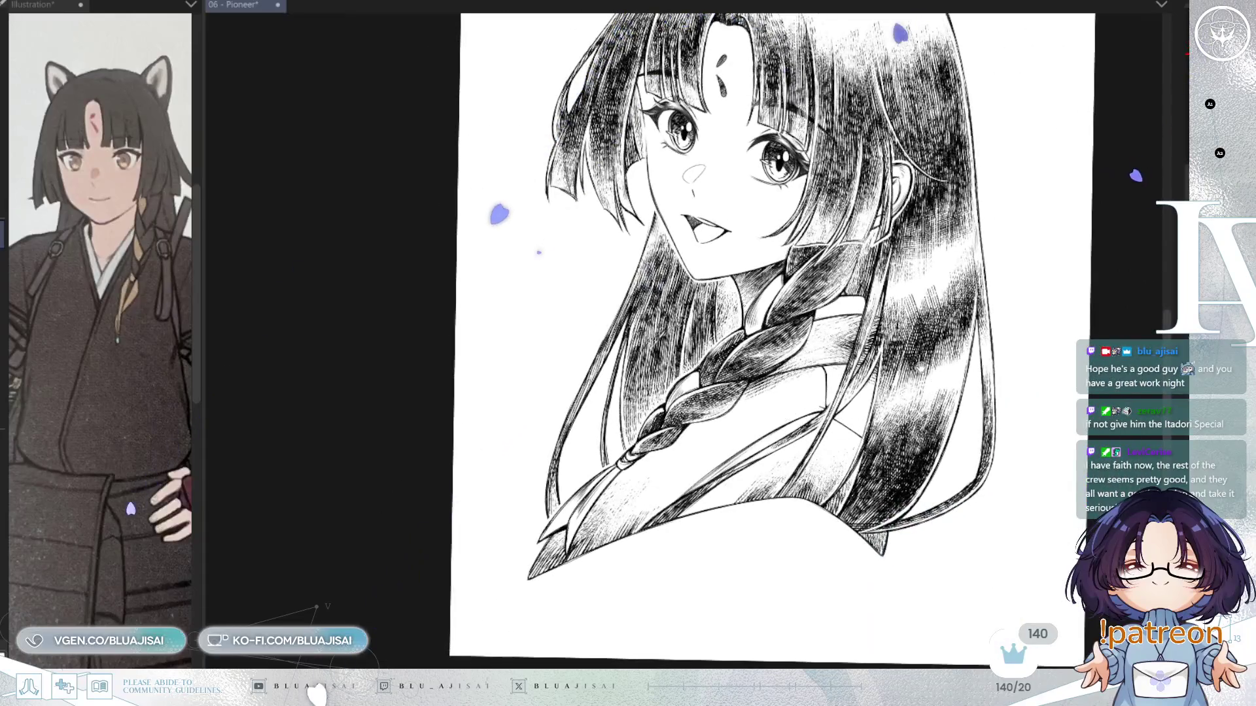
pyautogui.moveTo(822, 429); pyautogui.dragTo(743, 501)
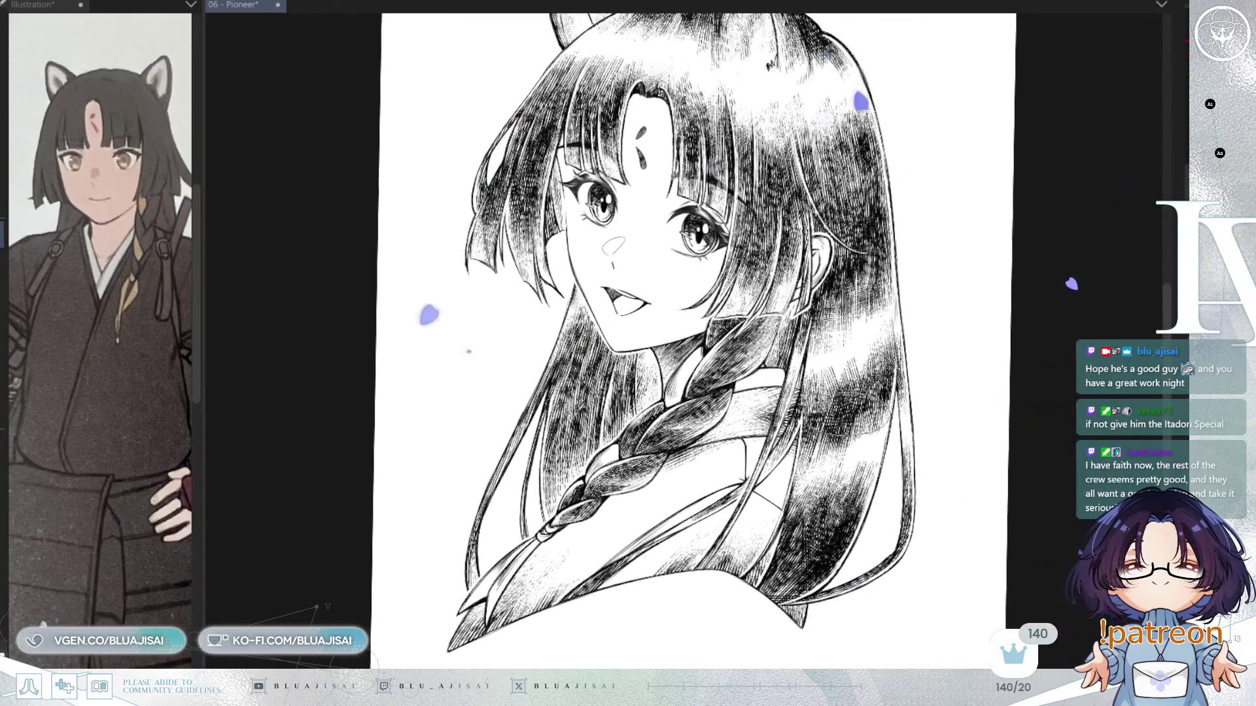
# Drag the signature from beside the hair down to the drawing's bottom-right edge
pyautogui.moveTo(971, 346)
pyautogui.mouseDown()
pyautogui.moveTo(989, 341)
pyautogui.moveTo(983, 363)
pyautogui.mouseUp()
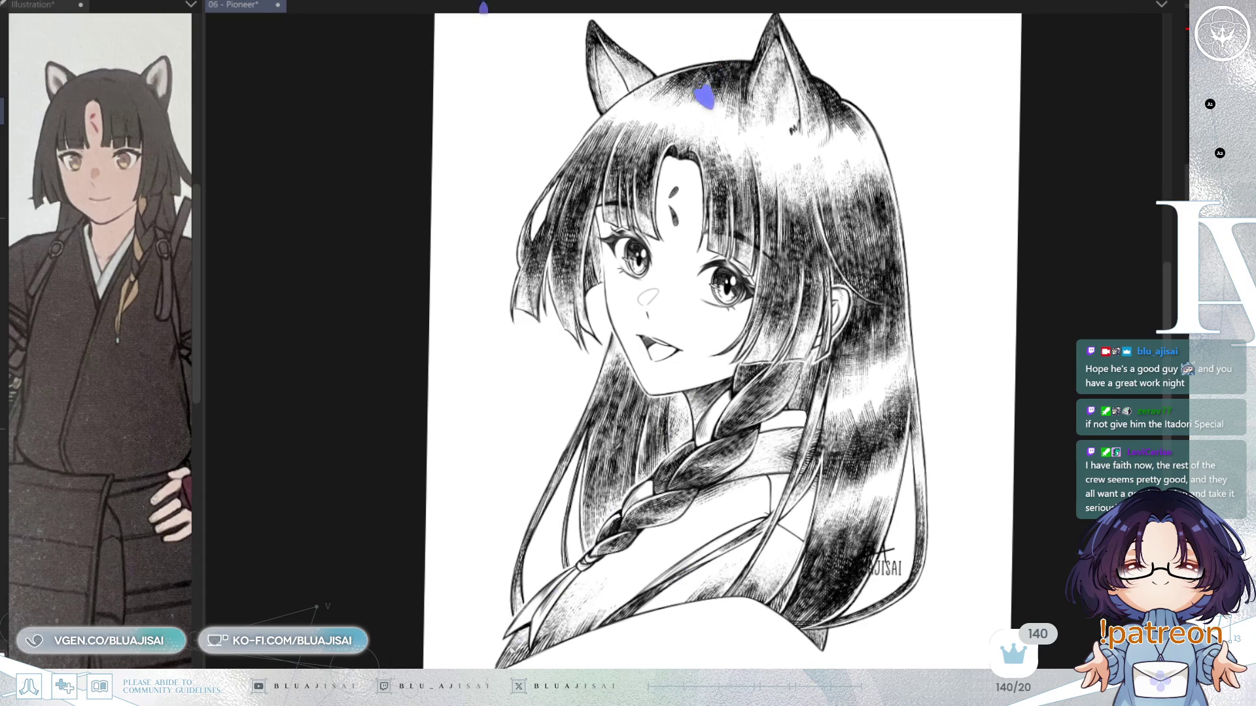
pyautogui.moveTo(927, 582)
pyautogui.mouseDown()
pyautogui.moveTo(948, 543)
pyautogui.moveTo(973, 542)
pyautogui.moveTo(908, 654)
pyautogui.moveTo(978, 477)
pyautogui.moveTo(942, 461)
pyautogui.moveTo(601, 551)
pyautogui.moveTo(609, 596)
pyautogui.moveTo(818, 539)
pyautogui.moveTo(944, 613)
pyautogui.moveTo(959, 613)
pyautogui.moveTo(988, 570)
pyautogui.moveTo(904, 673)
pyautogui.moveTo(830, 670)
pyautogui.moveTo(680, 604)
pyautogui.moveTo(636, 408)
pyautogui.moveTo(567, 530)
pyautogui.moveTo(612, 604)
pyautogui.moveTo(629, 611)
pyautogui.moveTo(644, 667)
pyautogui.moveTo(831, 647)
pyautogui.moveTo(968, 595)
pyautogui.moveTo(906, 675)
pyautogui.mouseUp()
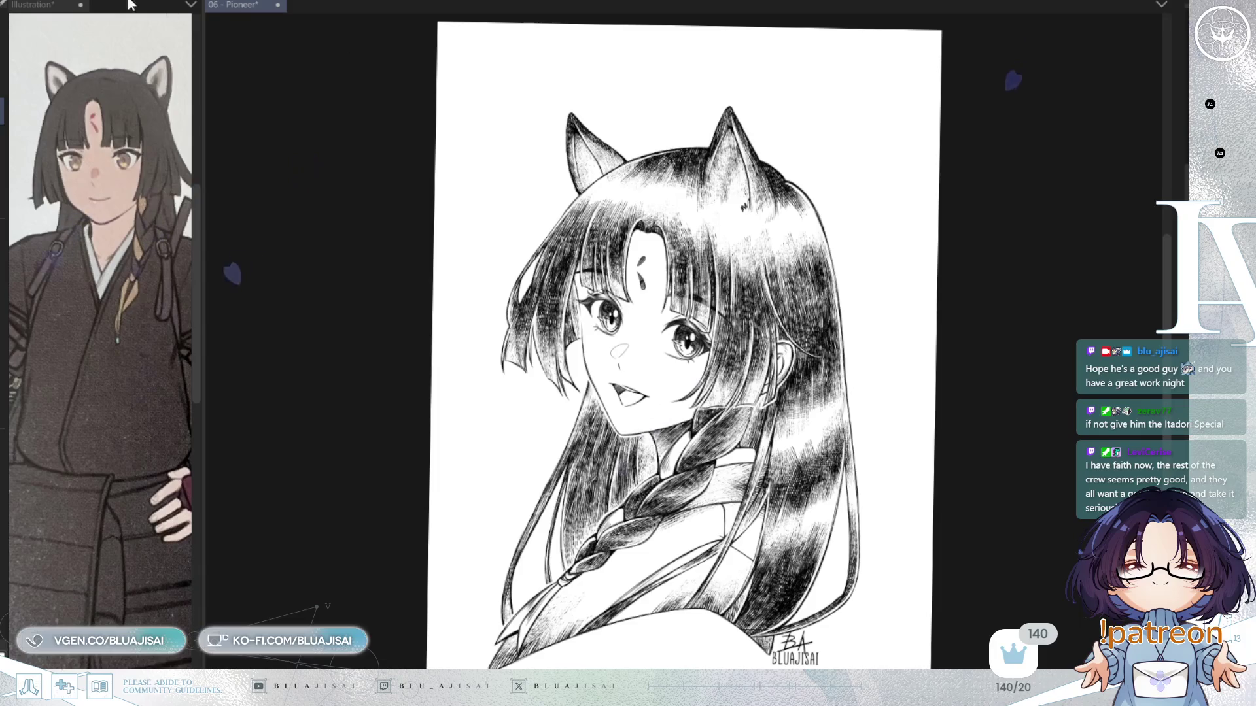
# Close the reference Illustration document and split the Pioneer drawing into two side-by-side views
pyautogui.click(98, 9)
pyautogui.hotkey('ctrl', 'w')
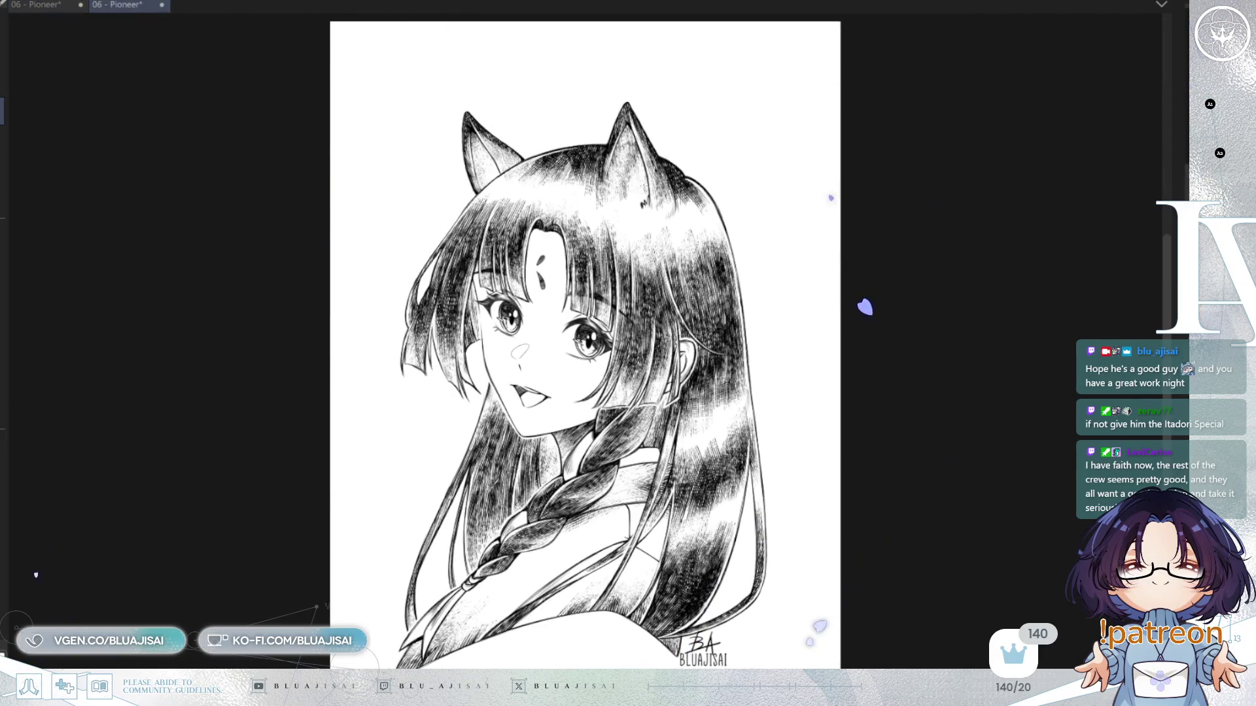
pyautogui.moveTo(129, 5); pyautogui.dragTo(876, 327)
pyautogui.scroll(3, 881, 384)
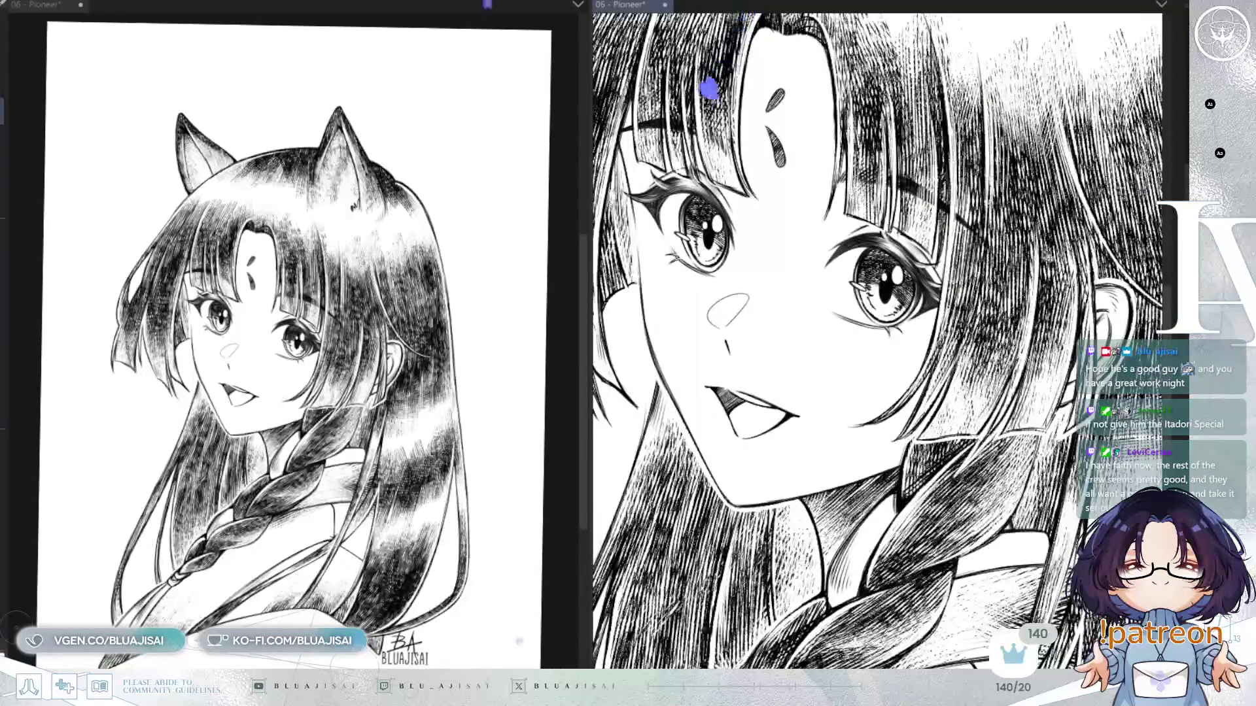
# Narrow the left full-piece view, widen the right head view, and mirror-check the drawing's balance
pyautogui.moveTo(589, 324)
pyautogui.mouseDown()
pyautogui.moveTo(373, 497)
pyautogui.moveTo(367, 587)
pyautogui.mouseUp()
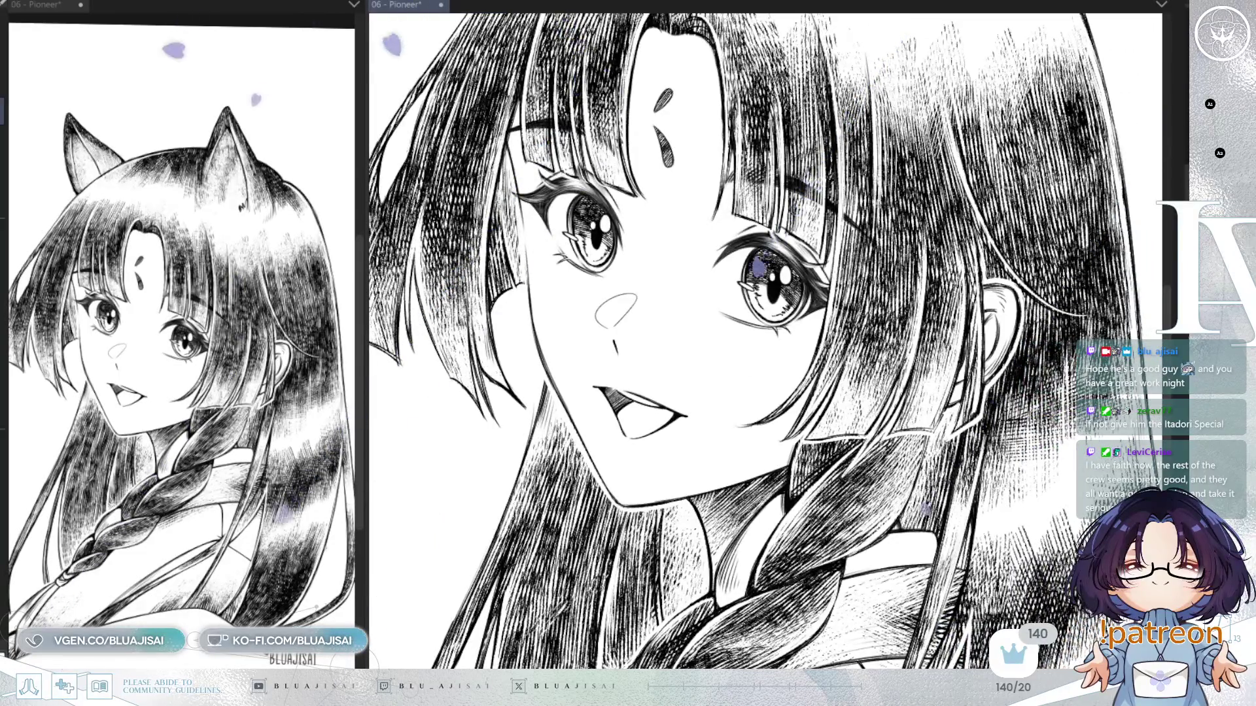
pyautogui.scroll(-2, 497, 502)
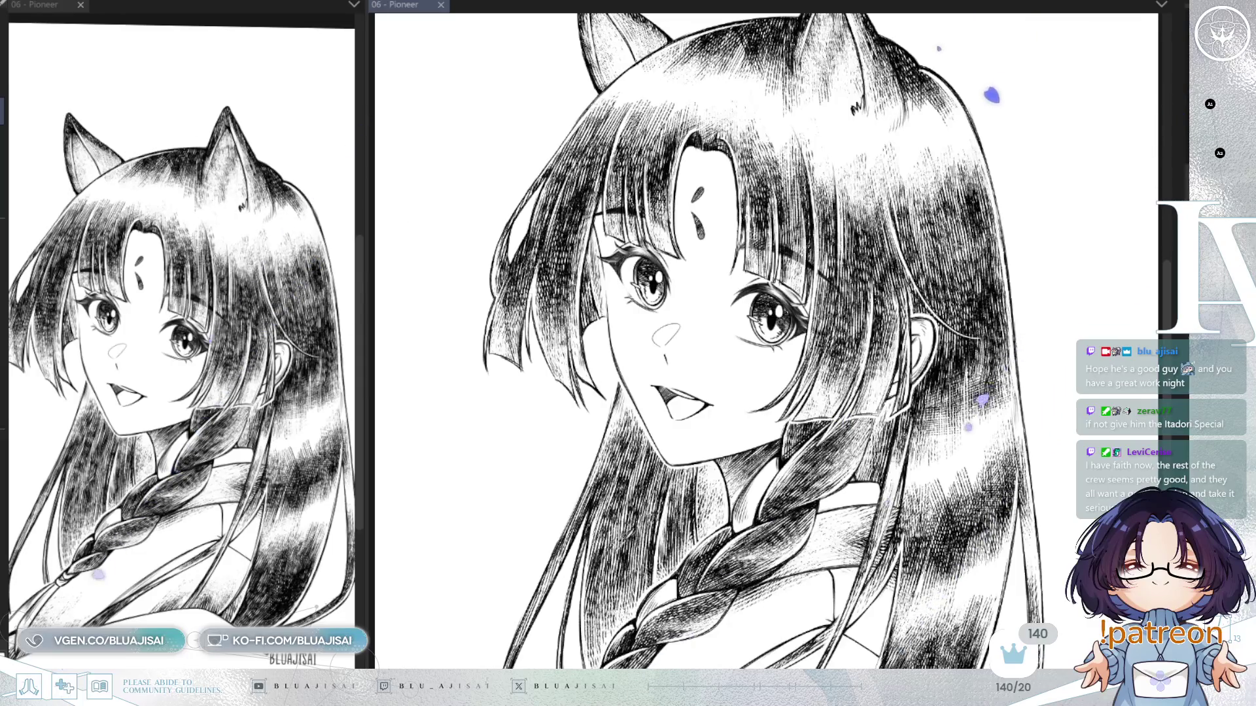
pyautogui.press('h')
pyautogui.press('h')
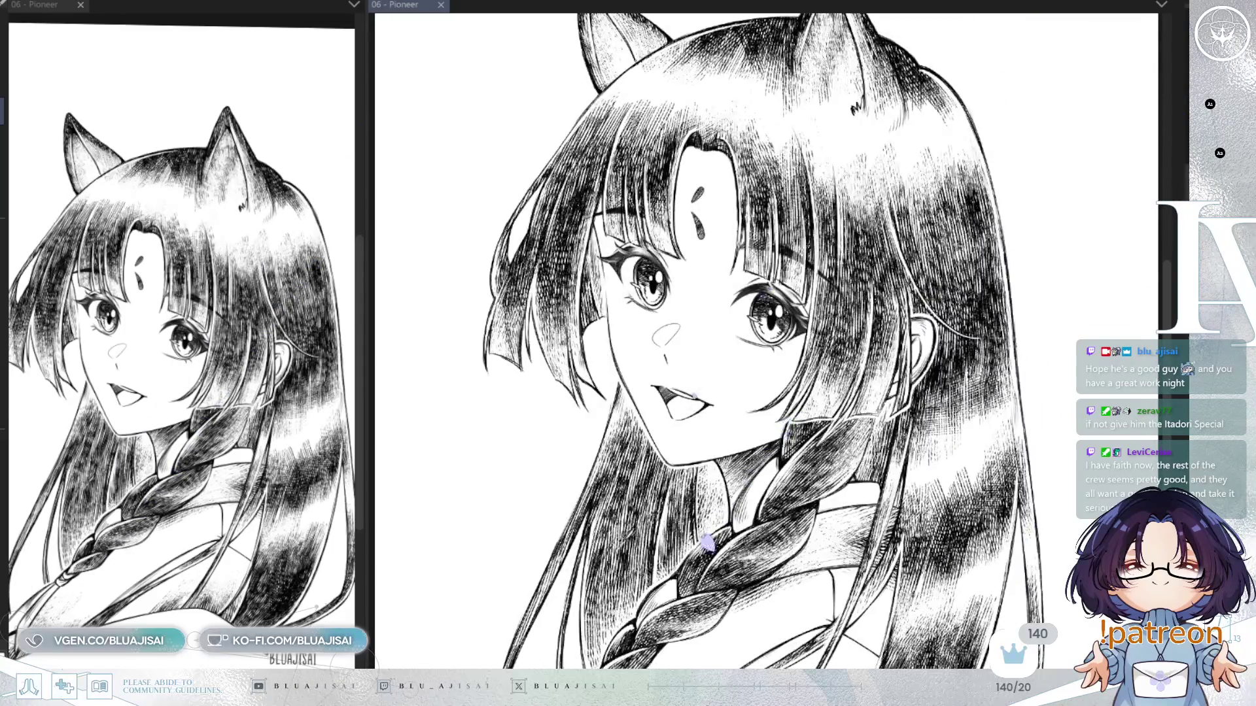
pyautogui.press('h')
pyautogui.press('h')
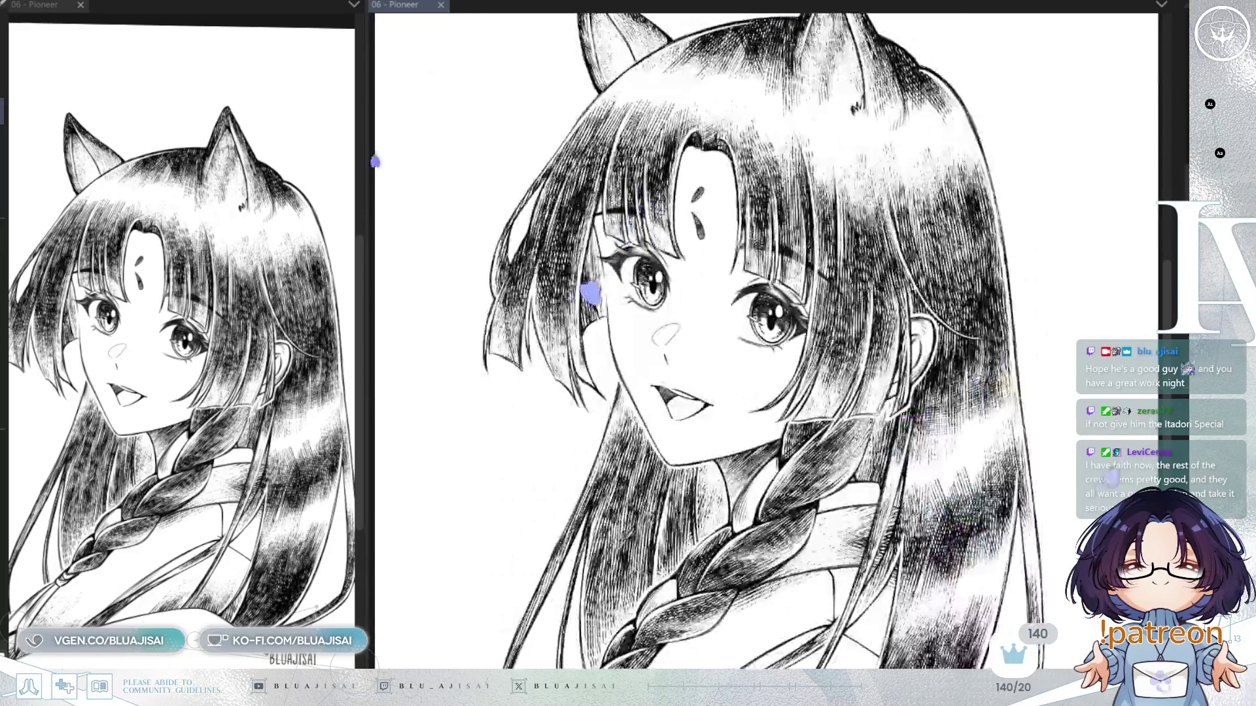